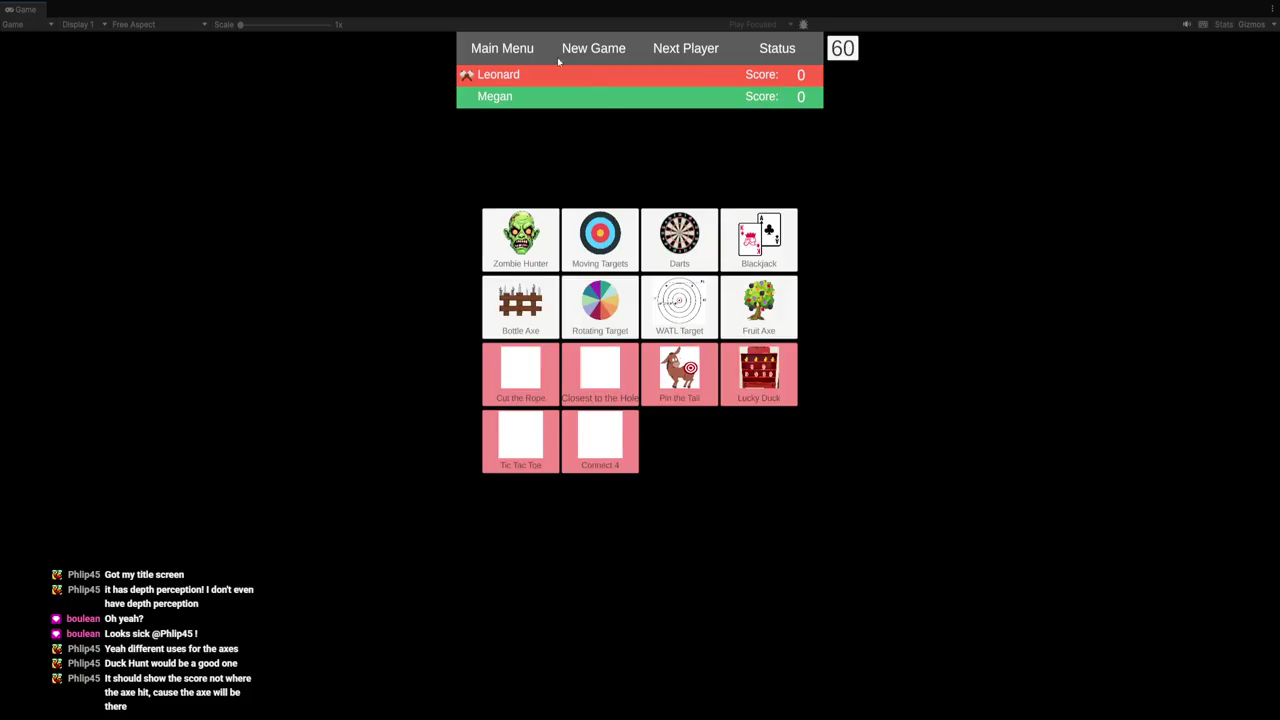
# Try the Rotating Target wheel and Fruit Axe mini-games, hitting the 1 and 10 slices, fruit and a bomb.
pyautogui.click(599, 298)
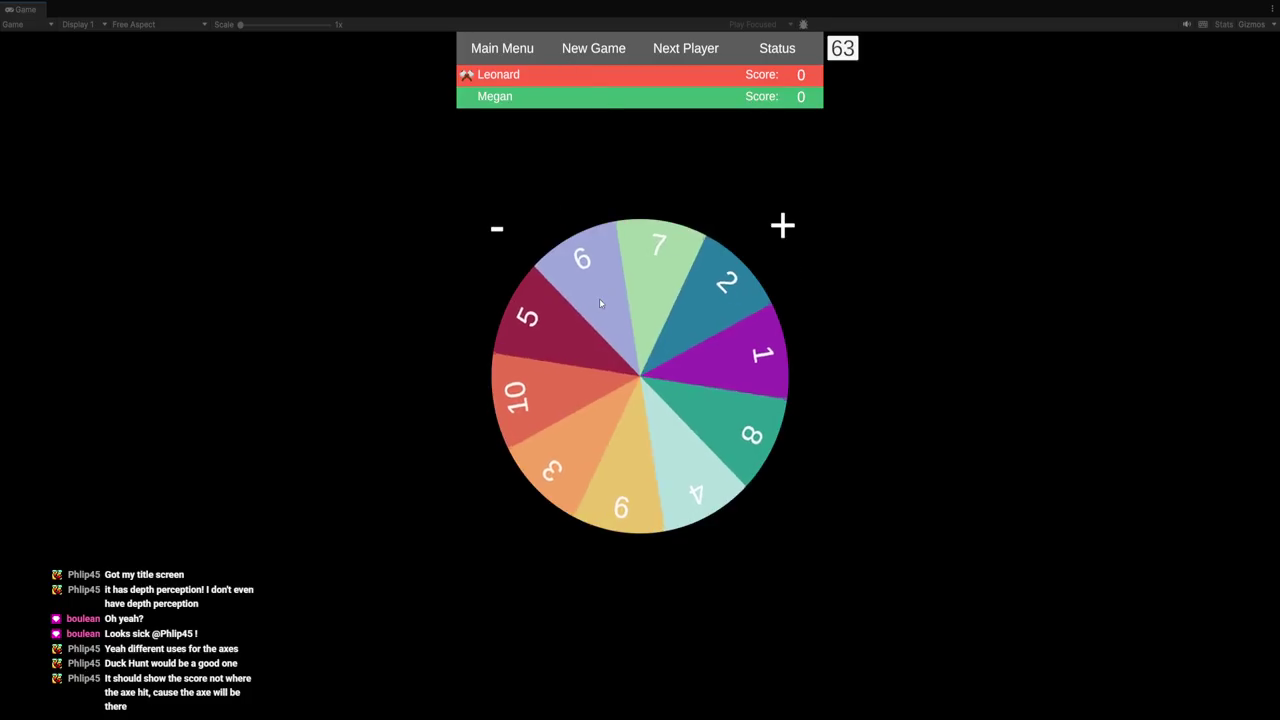
pyautogui.click(715, 306)
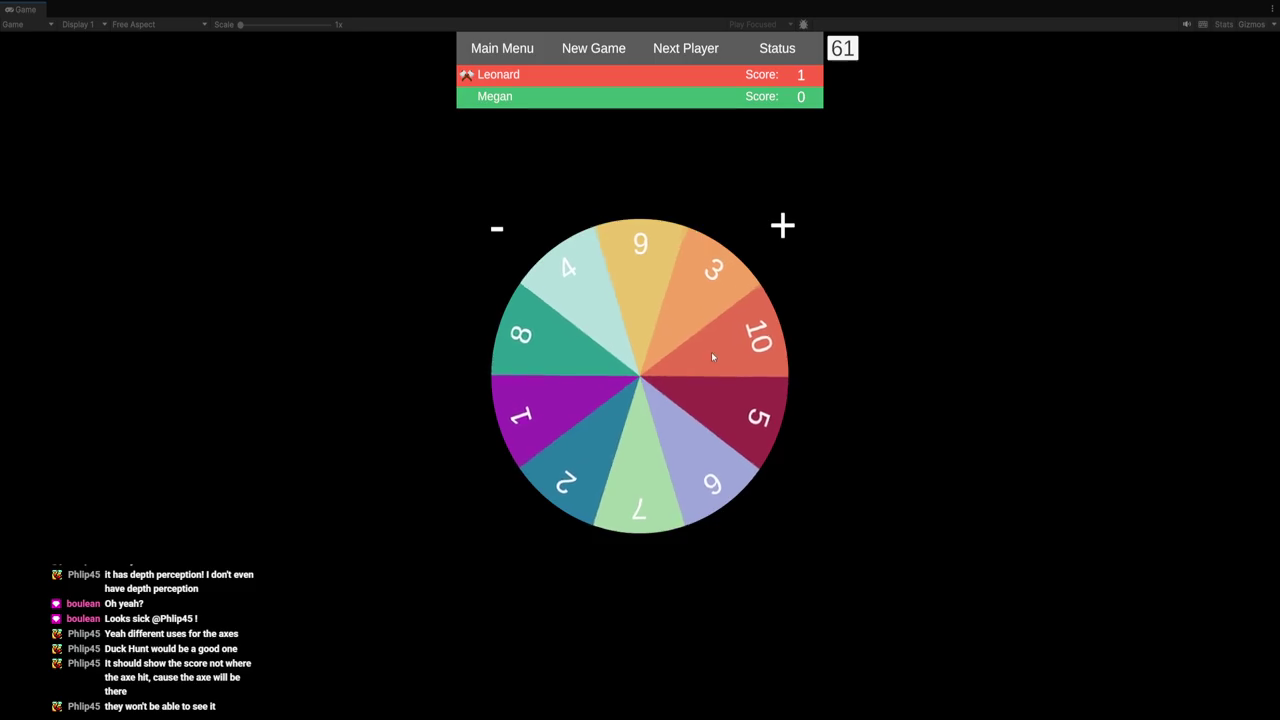
pyautogui.click(711, 352)
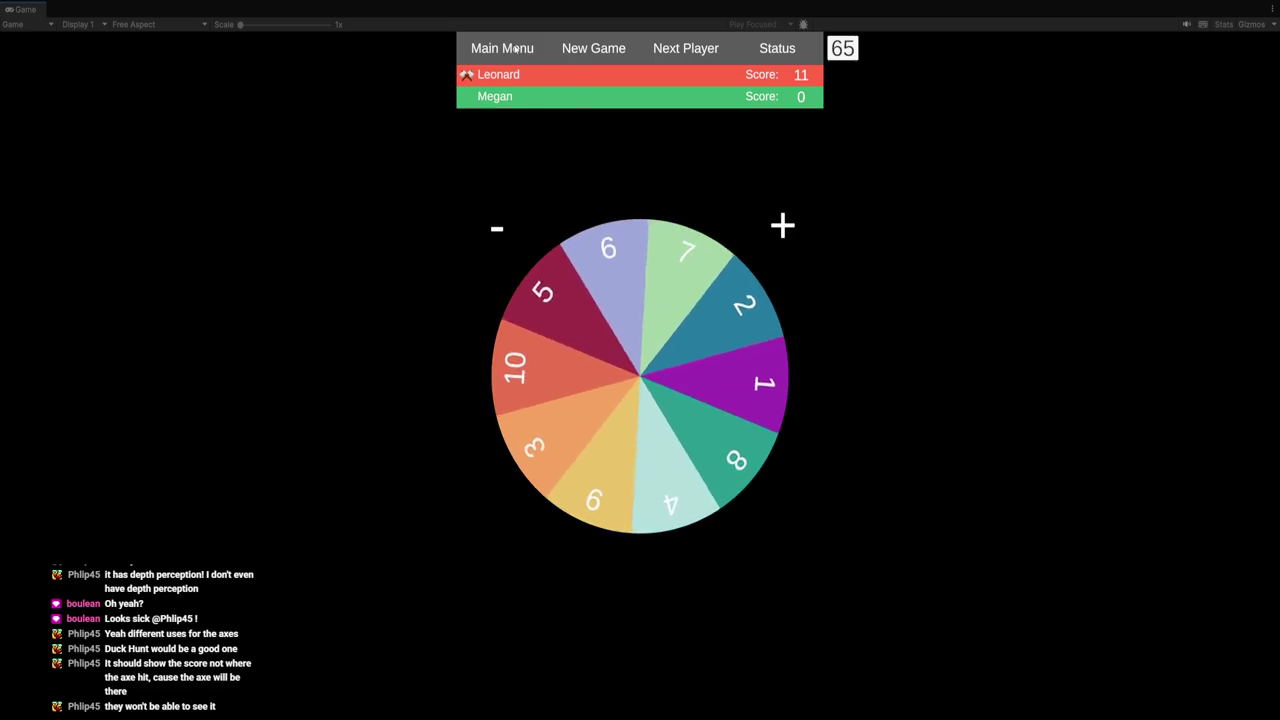
pyautogui.click(580, 52)
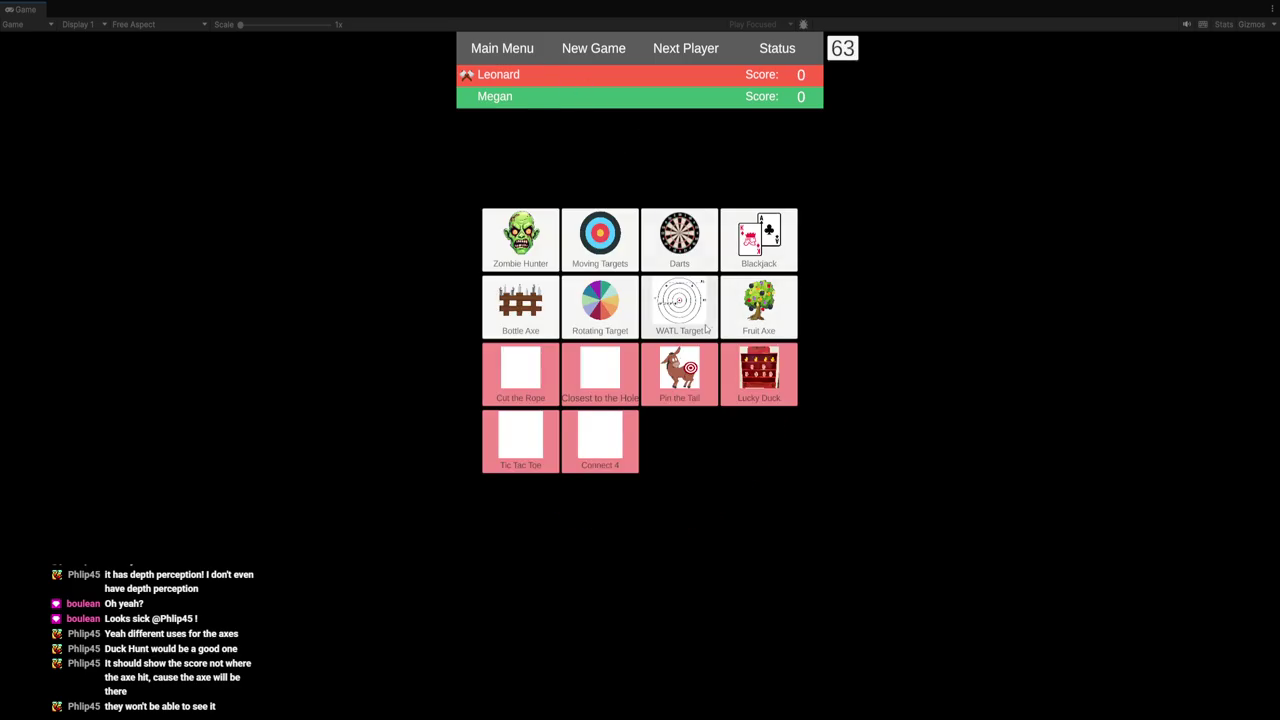
pyautogui.click(758, 308)
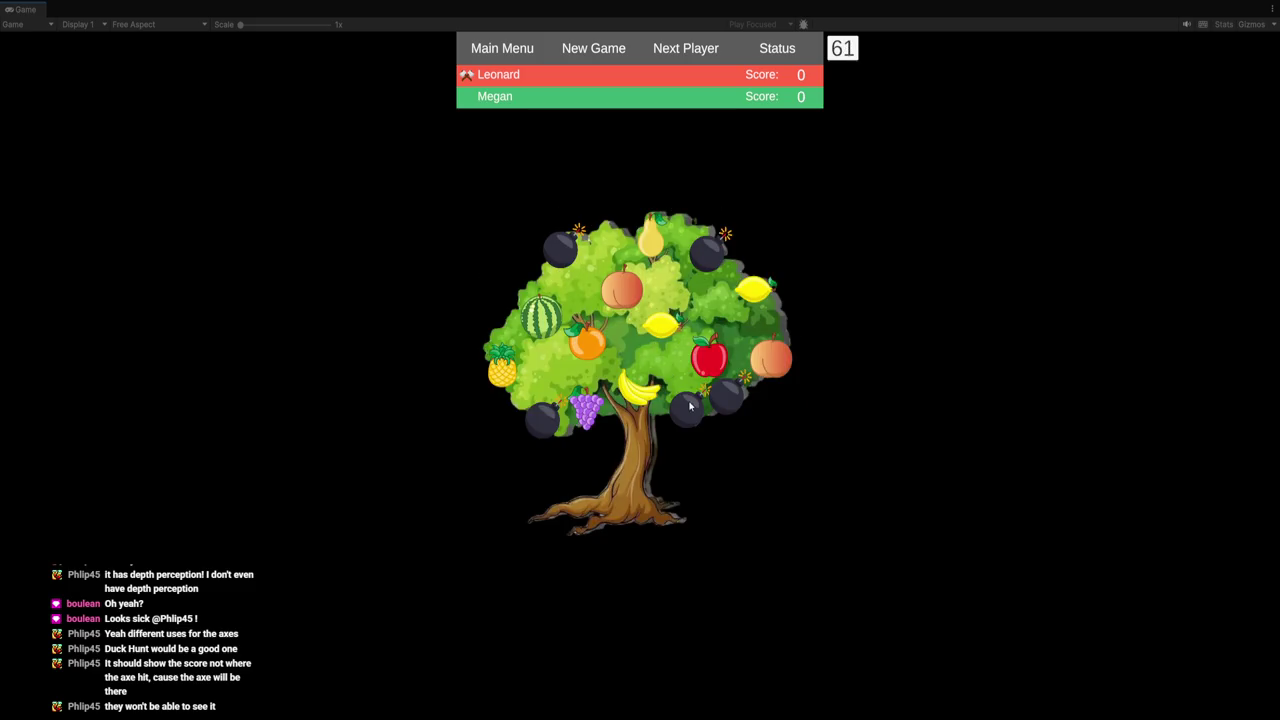
pyautogui.click(619, 286)
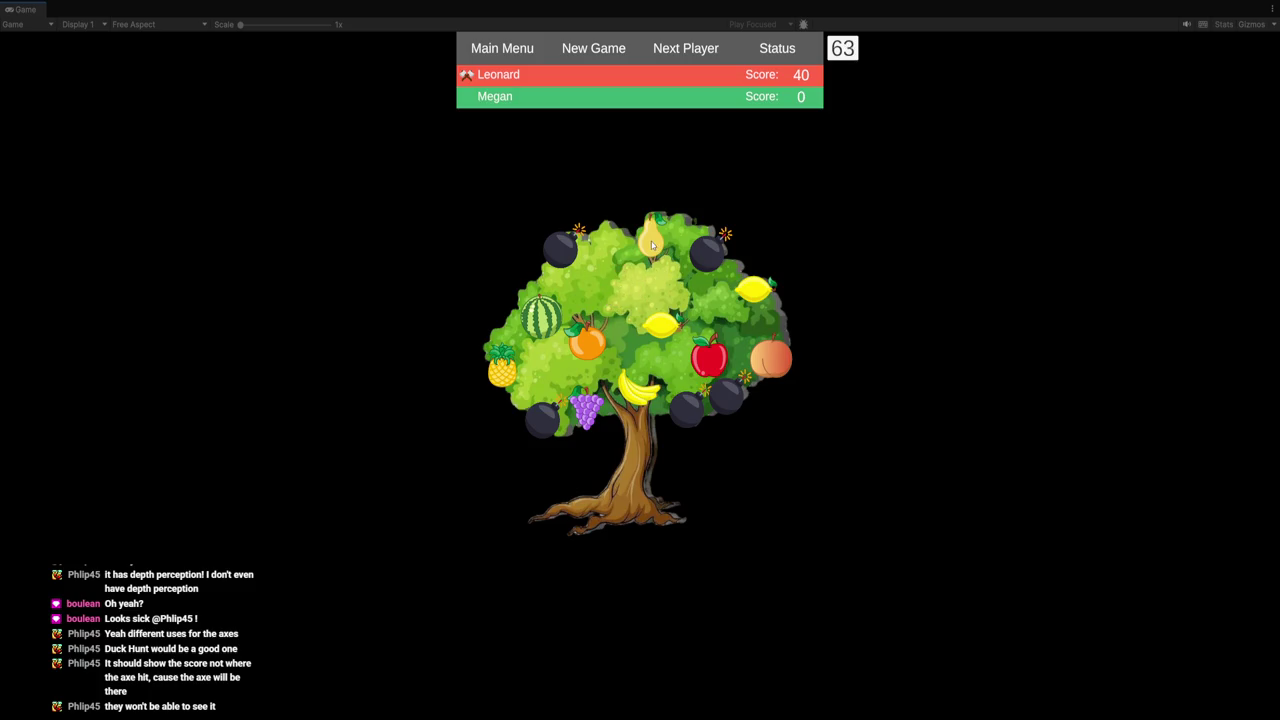
pyautogui.click(668, 327)
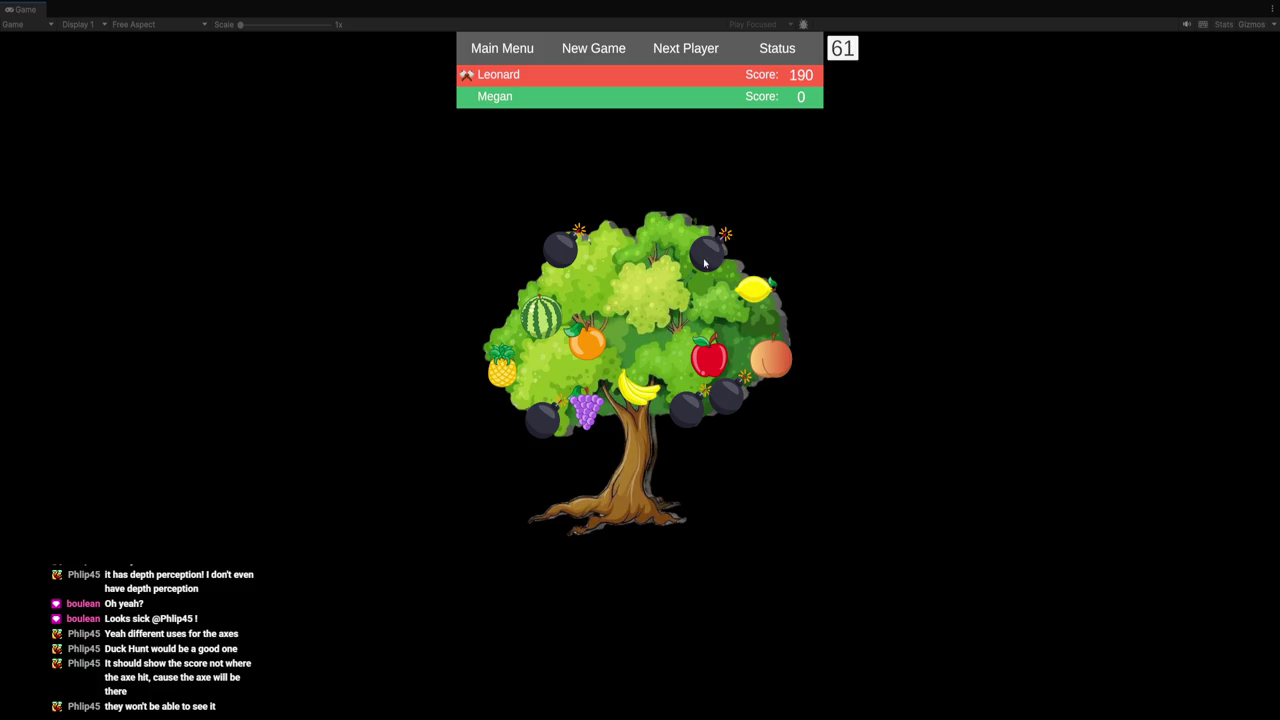
pyautogui.click(707, 259)
pyautogui.click(548, 318)
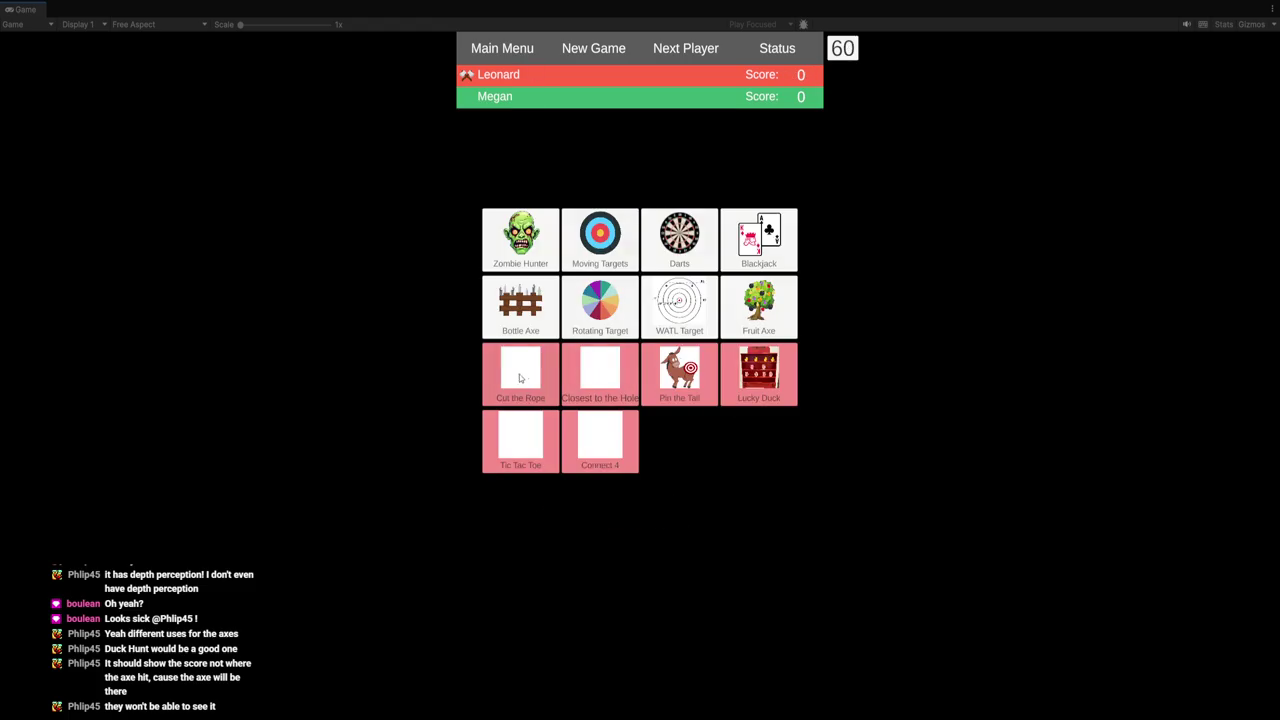
pyautogui.click(489, 52)
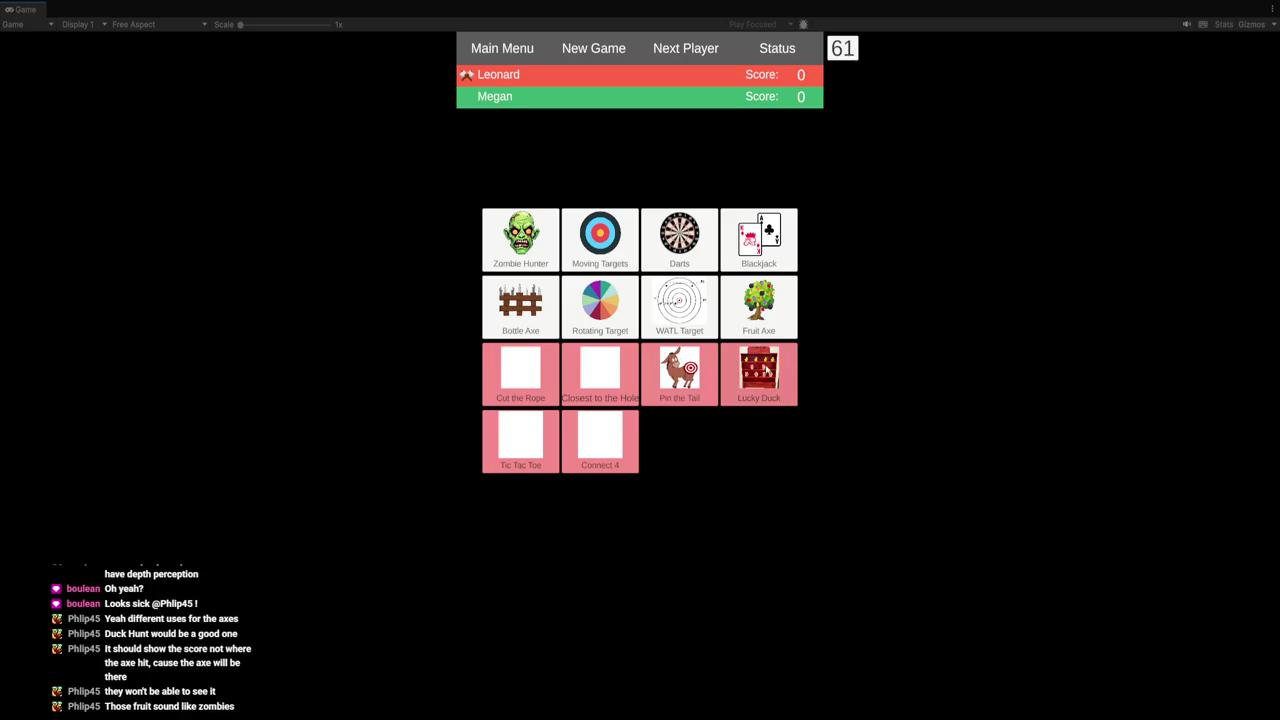
# Play another fruit round hitting plum, pear, peach and orange, plus two bombs dropping the score below zero.
pyautogui.click(501, 56)
pyautogui.click(684, 336)
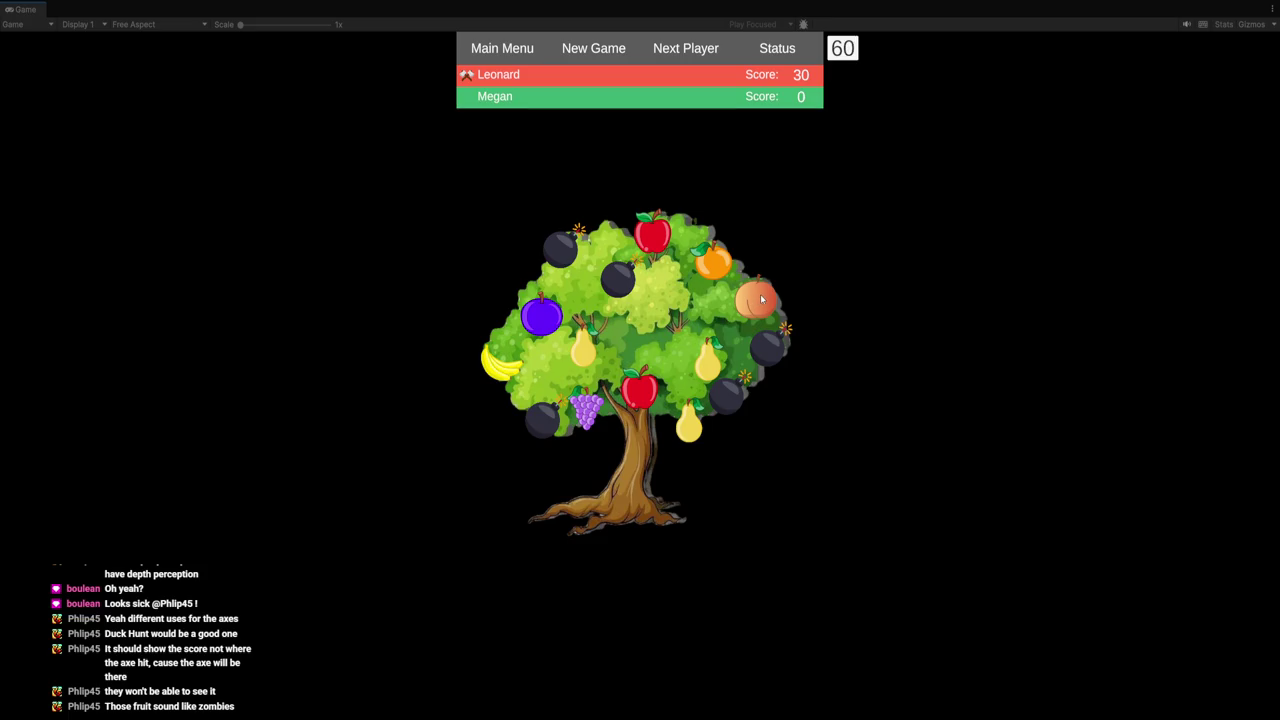
pyautogui.click(711, 359)
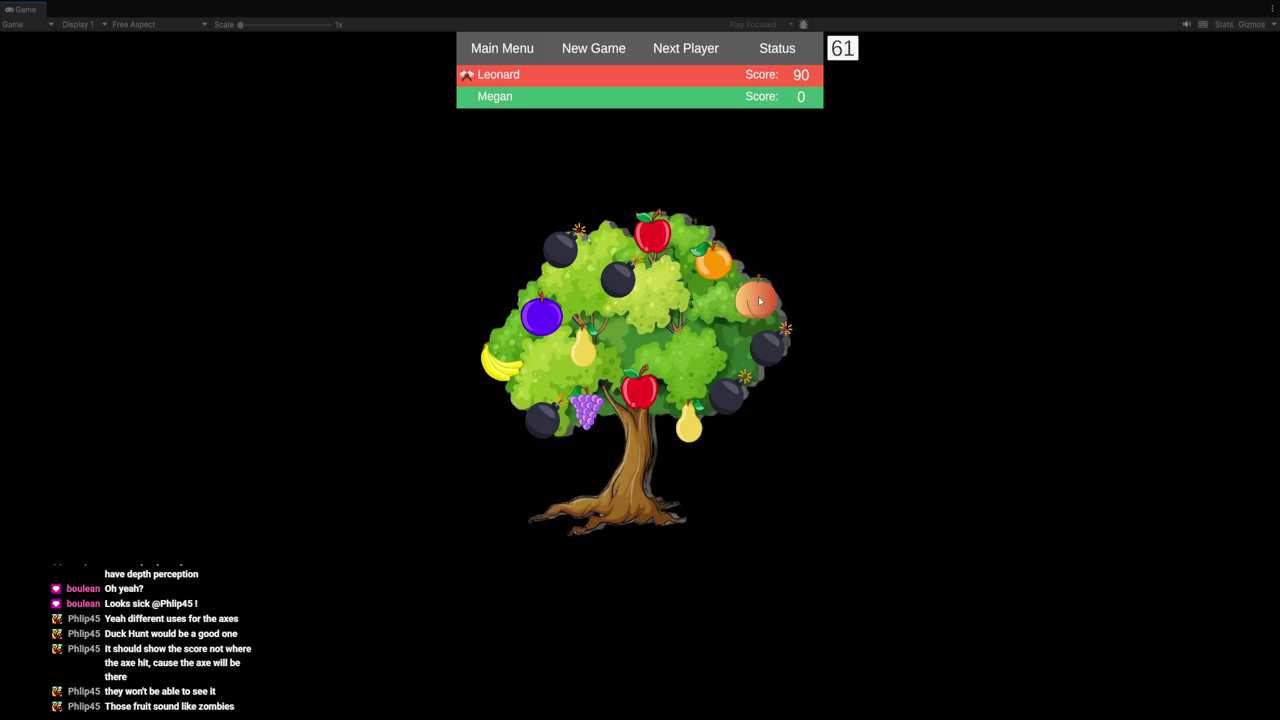
pyautogui.click(759, 299)
pyautogui.click(712, 262)
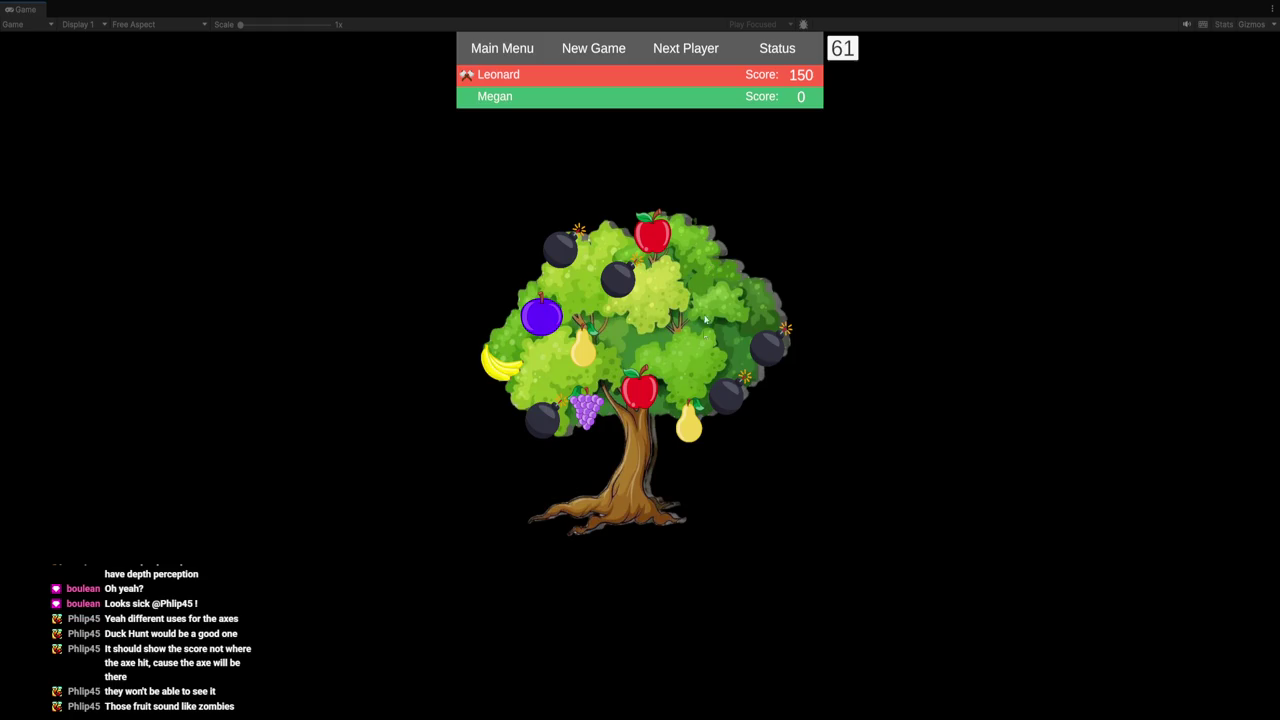
pyautogui.click(773, 349)
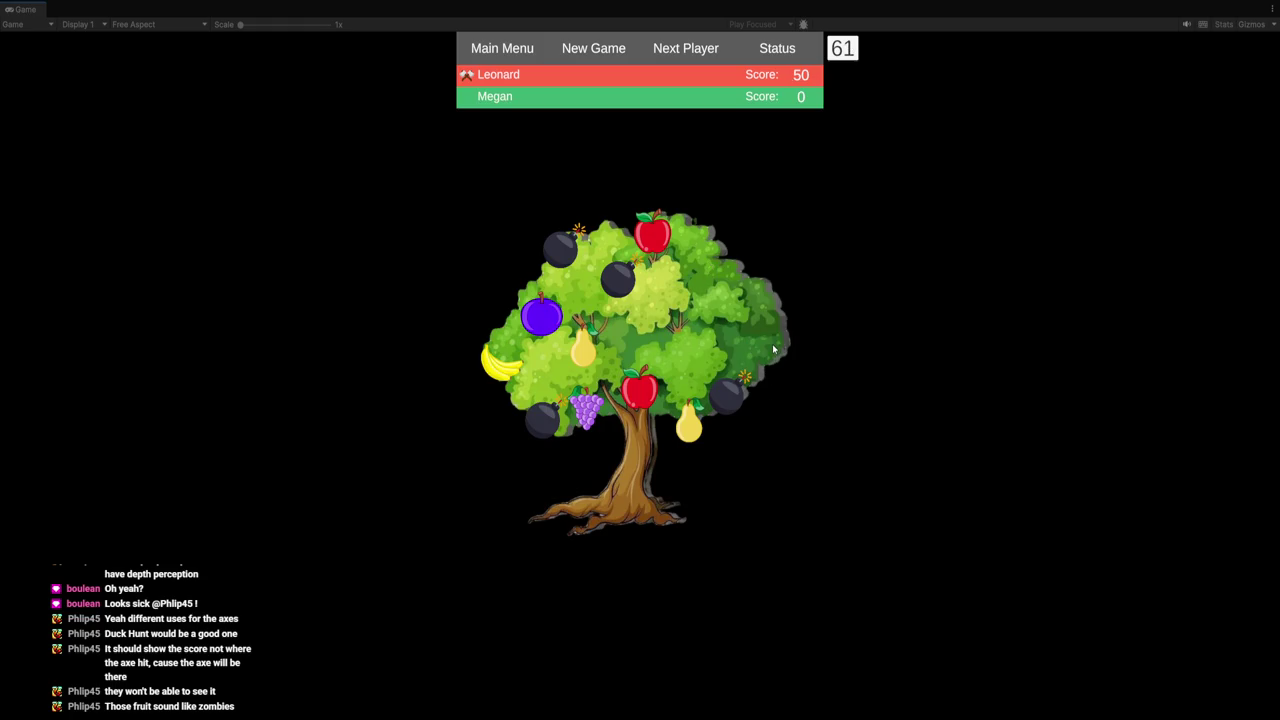
pyautogui.click(732, 399)
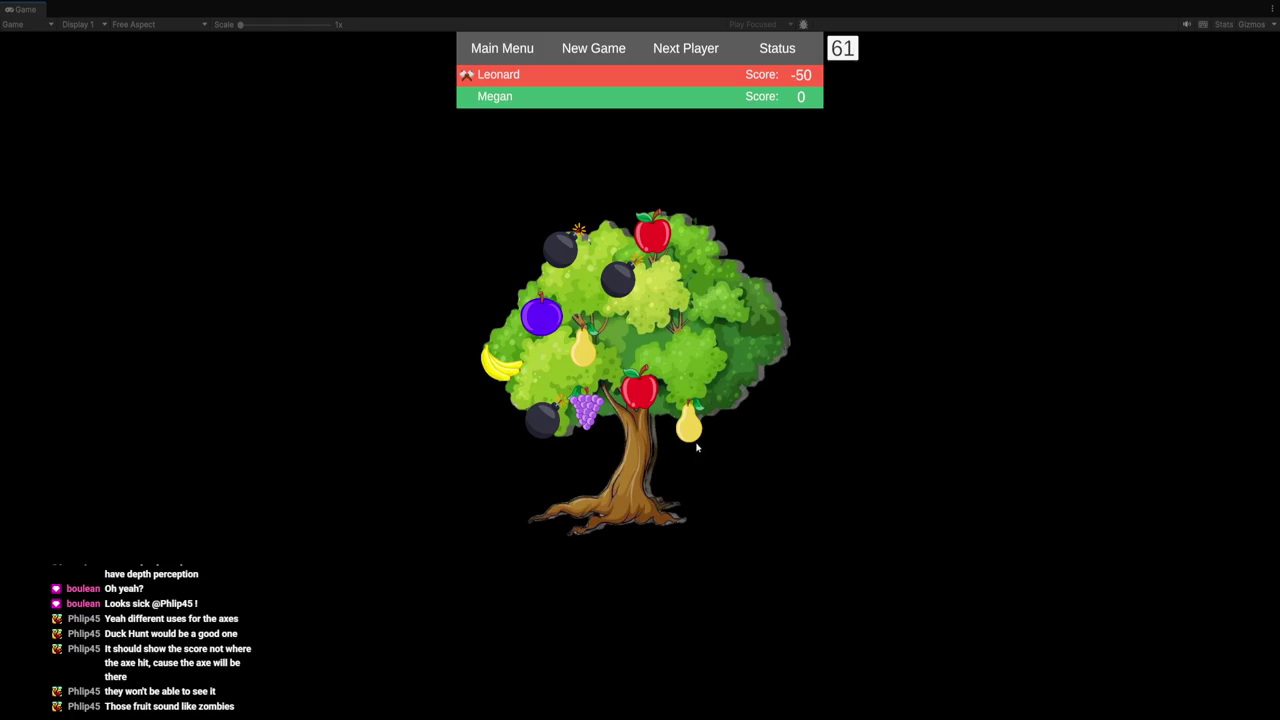
# Return to the game-selection grid, then exit Play mode and restore the full editor layout.
pyautogui.click(503, 50)
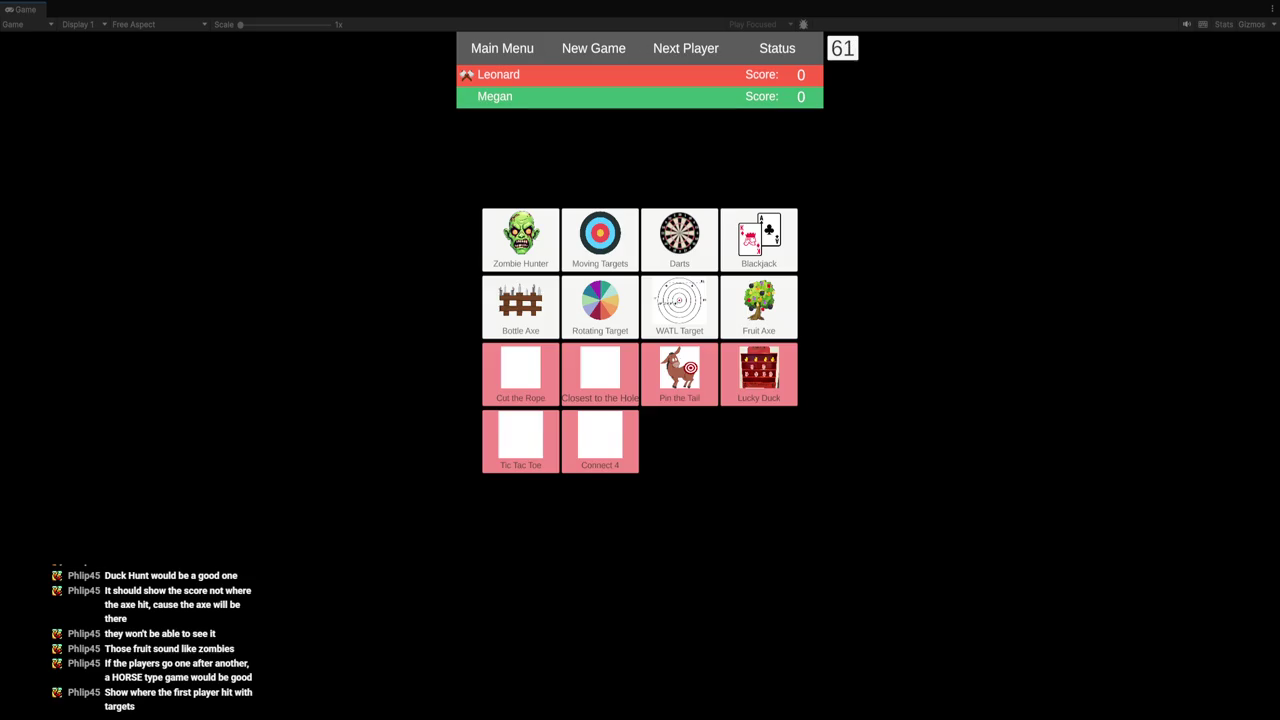
pyautogui.hotkey('ctrl', 'p')
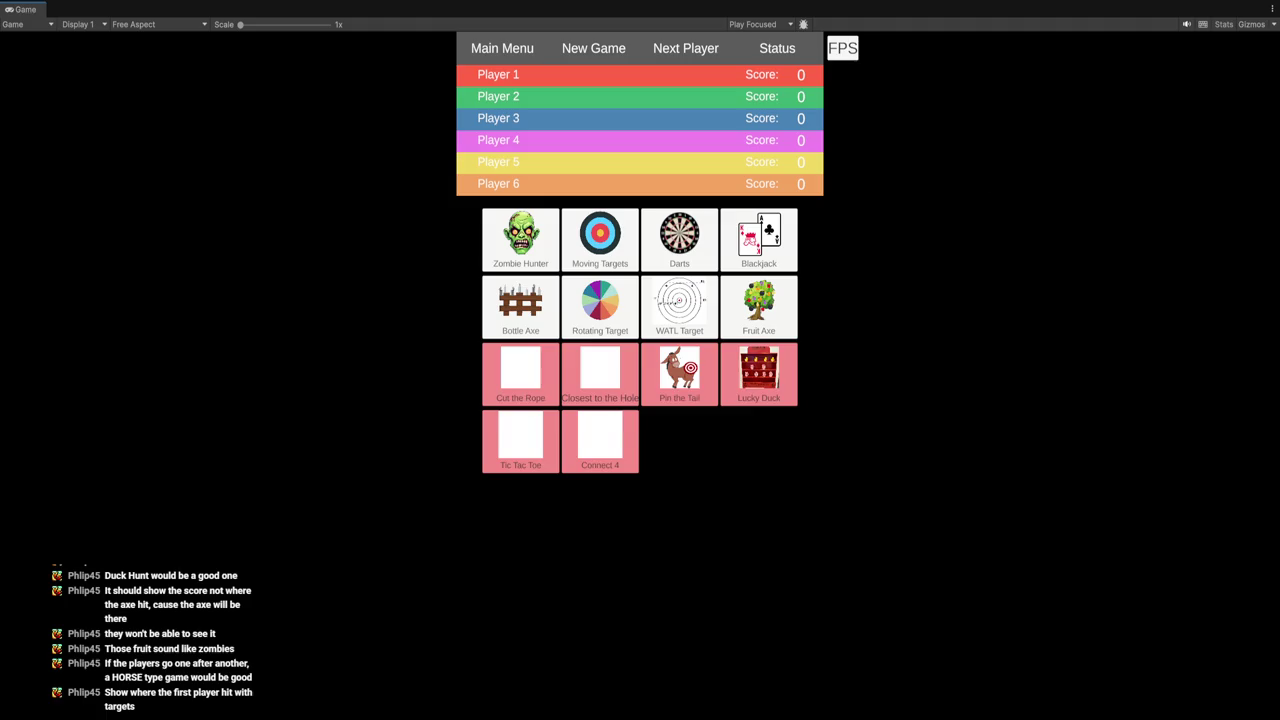
pyautogui.hotkey('ctrl', 'p')
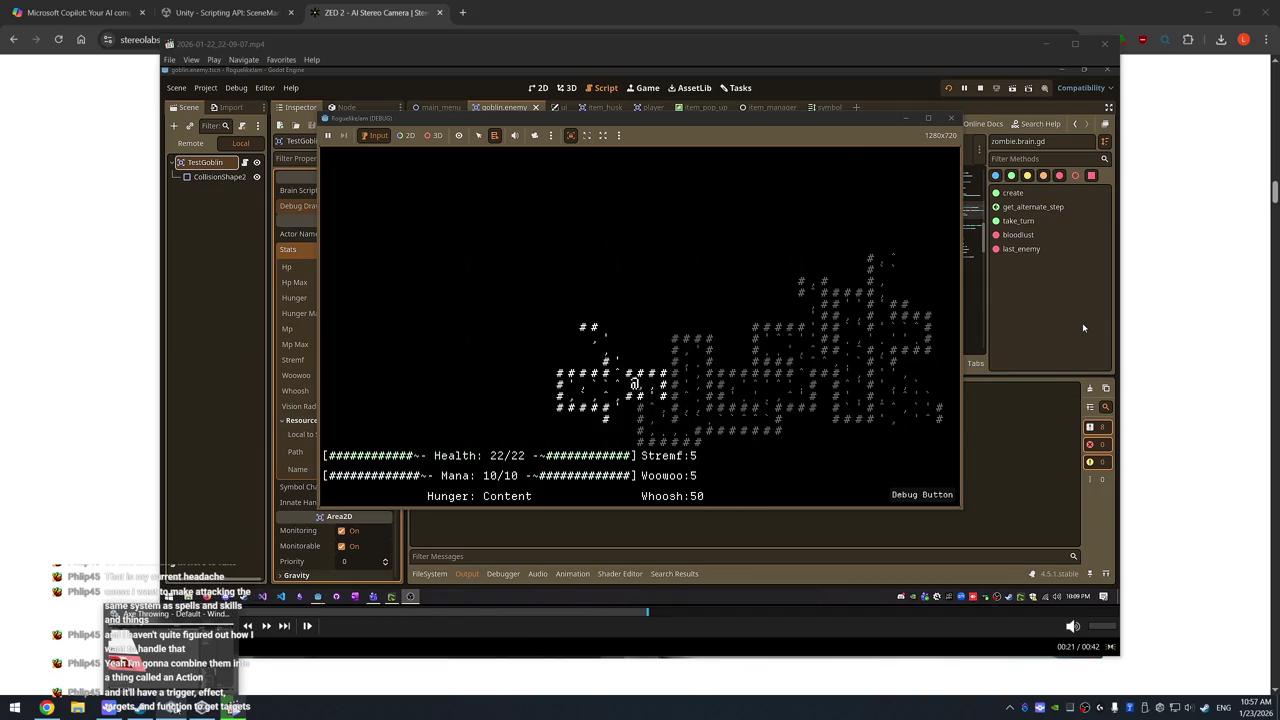
# Switch from the browser back to the Unity editor.
pyautogui.hotkey('alt', 'Tab')
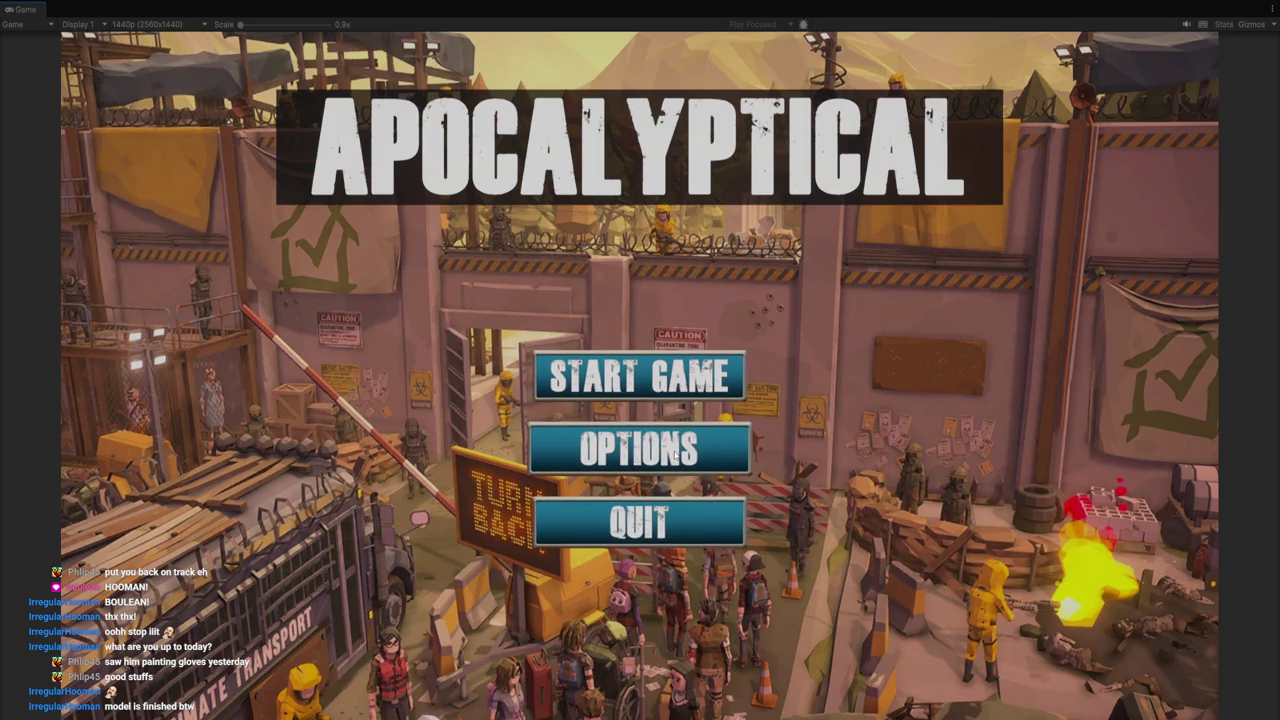
# In the game's options, toggle VSync on and off, lower Master and raise Music volume, then close.
pyautogui.click(675, 455)
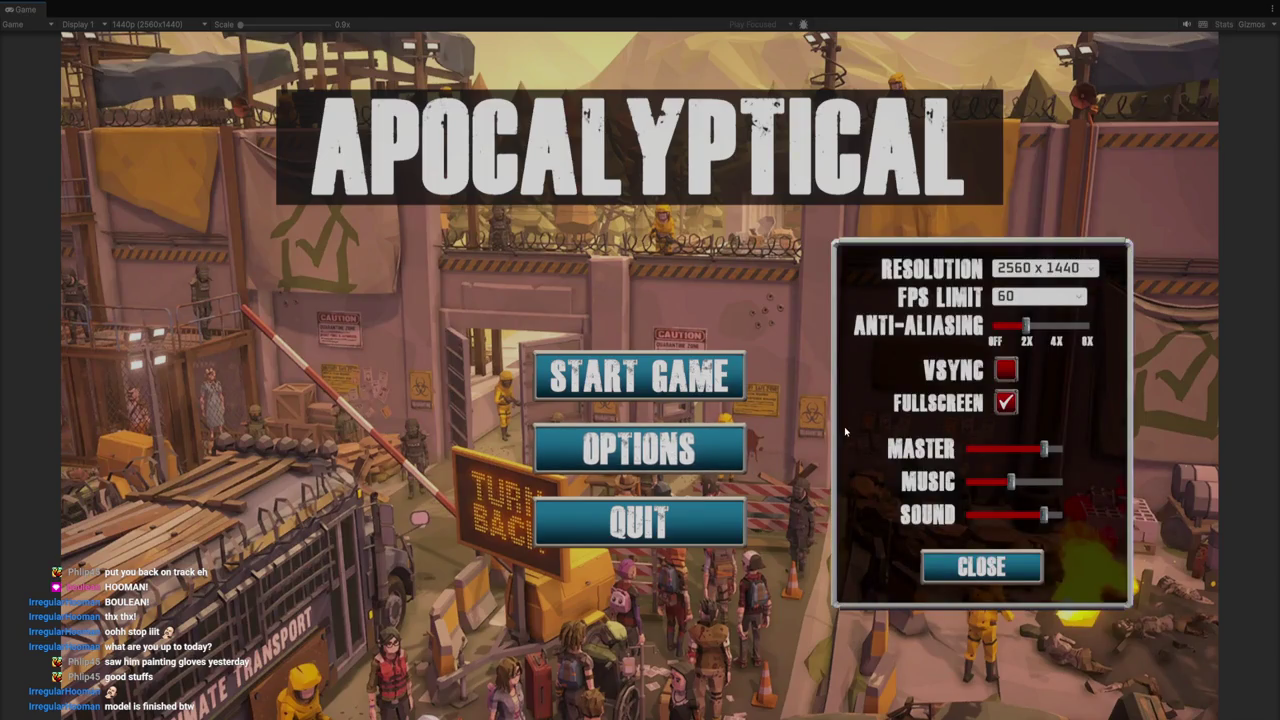
pyautogui.click(1006, 370)
pyautogui.click(1006, 370)
pyautogui.moveTo(1036, 455)
pyautogui.mouseDown()
pyautogui.moveTo(996, 450)
pyautogui.moveTo(1034, 450)
pyautogui.moveTo(1027, 483)
pyautogui.mouseUp()
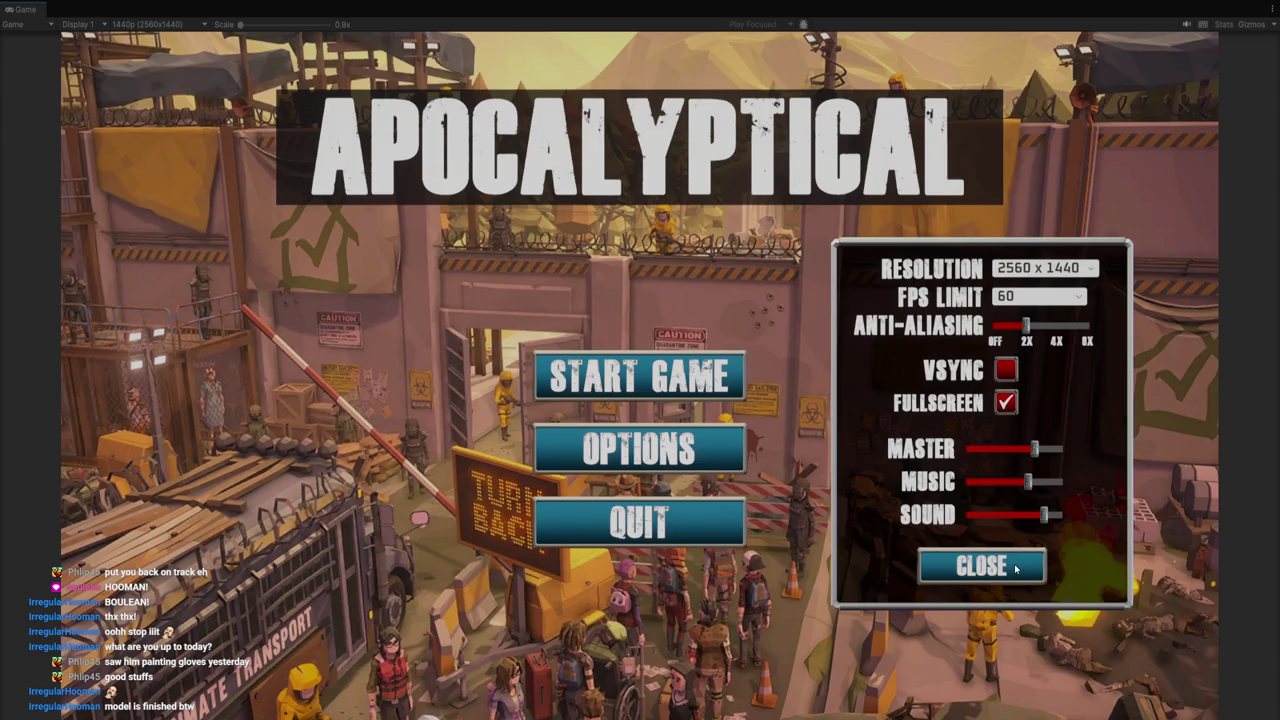
pyautogui.click(1015, 568)
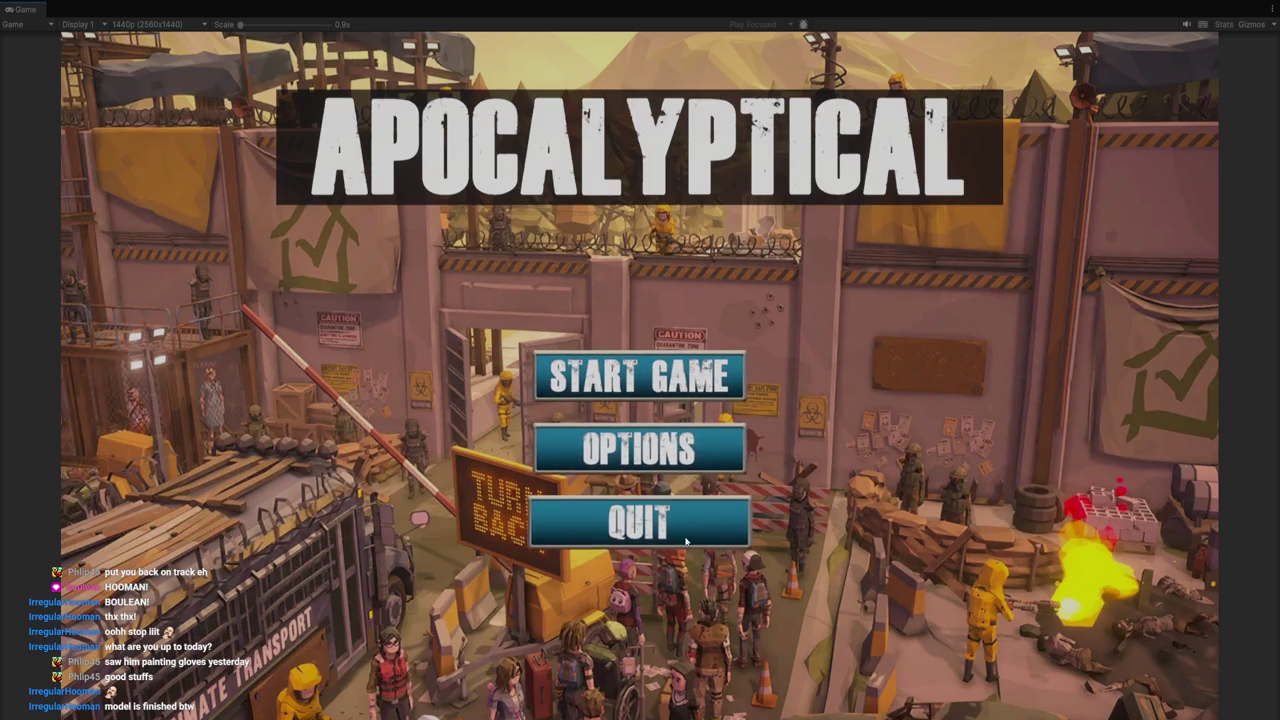
# Start the game from the APOCALYPTICAL main menu and begin a new game.
pyautogui.click(687, 380)
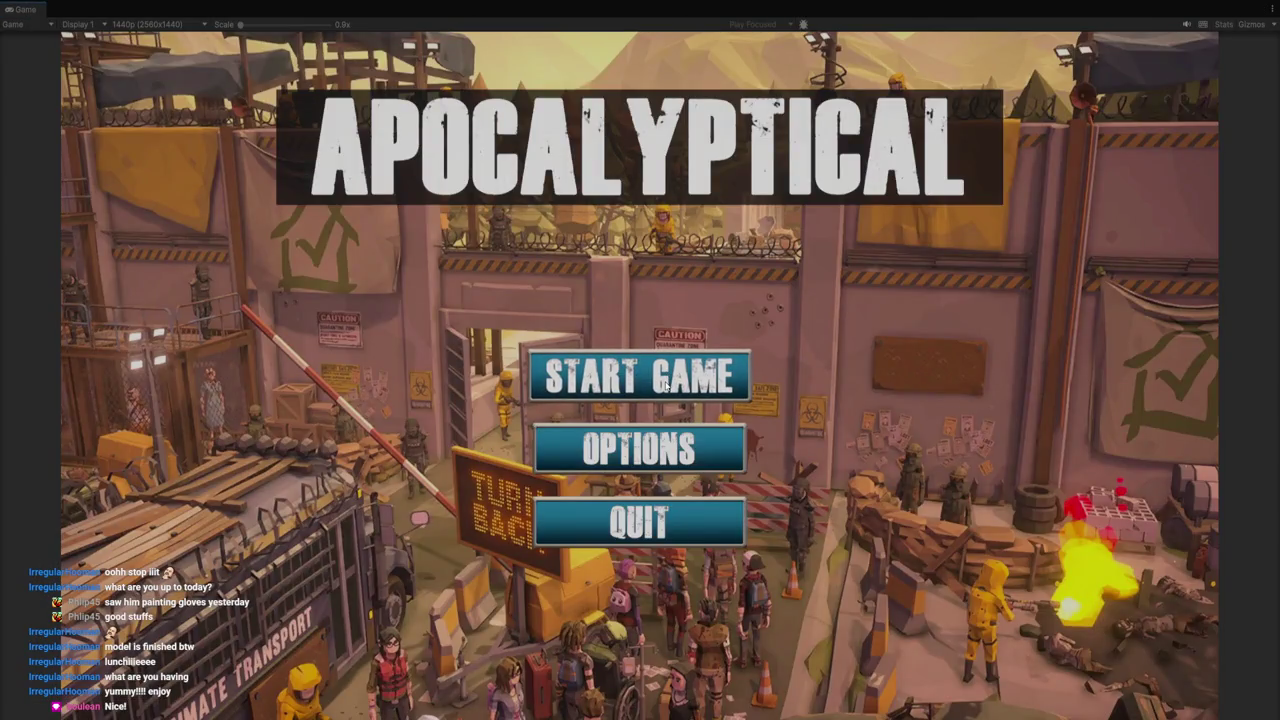
pyautogui.click(665, 386)
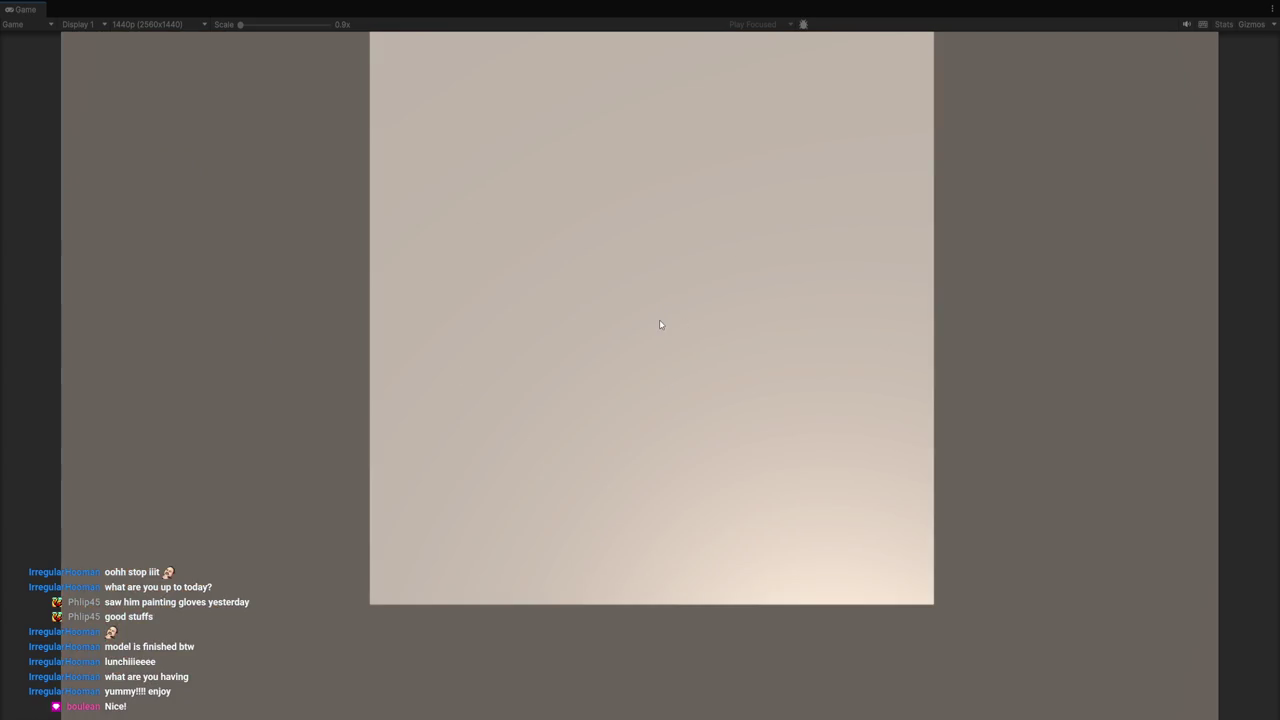
# Exit Play mode, expand the persistent and Game scene objects in the Hierarchy, and select GameController.
pyautogui.hotkey('ctrl', 'p')
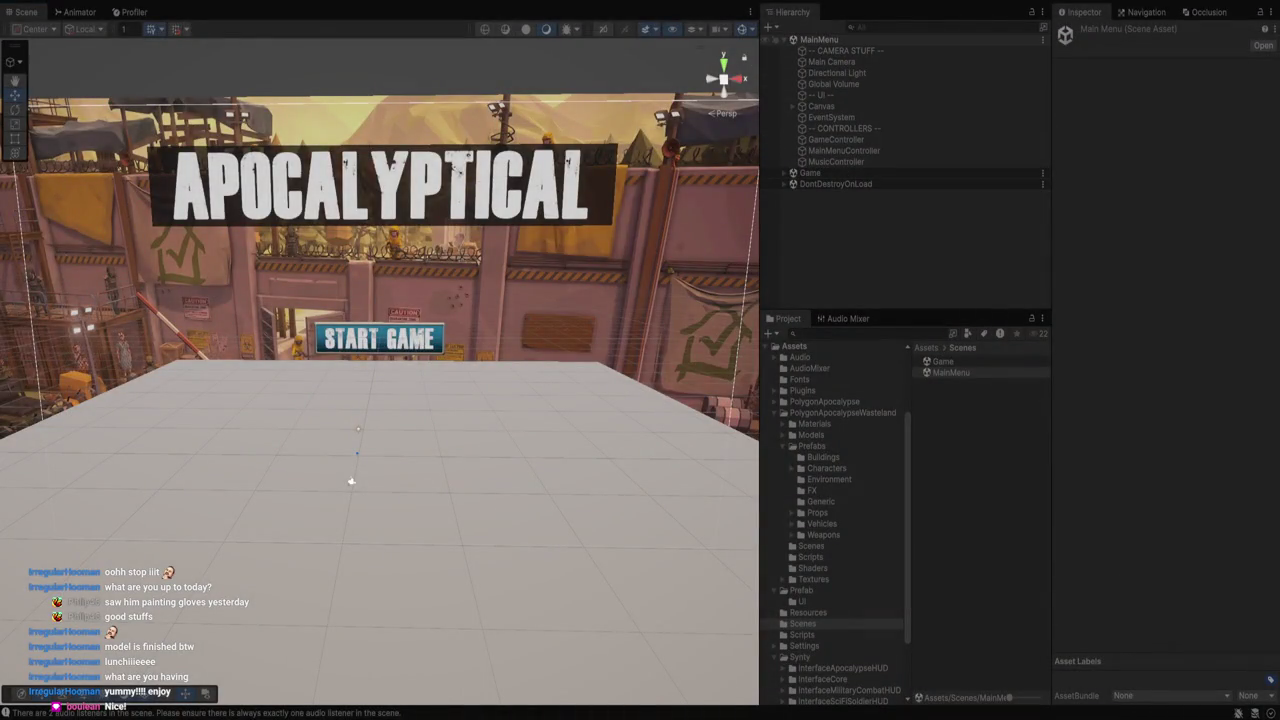
pyautogui.click(783, 184)
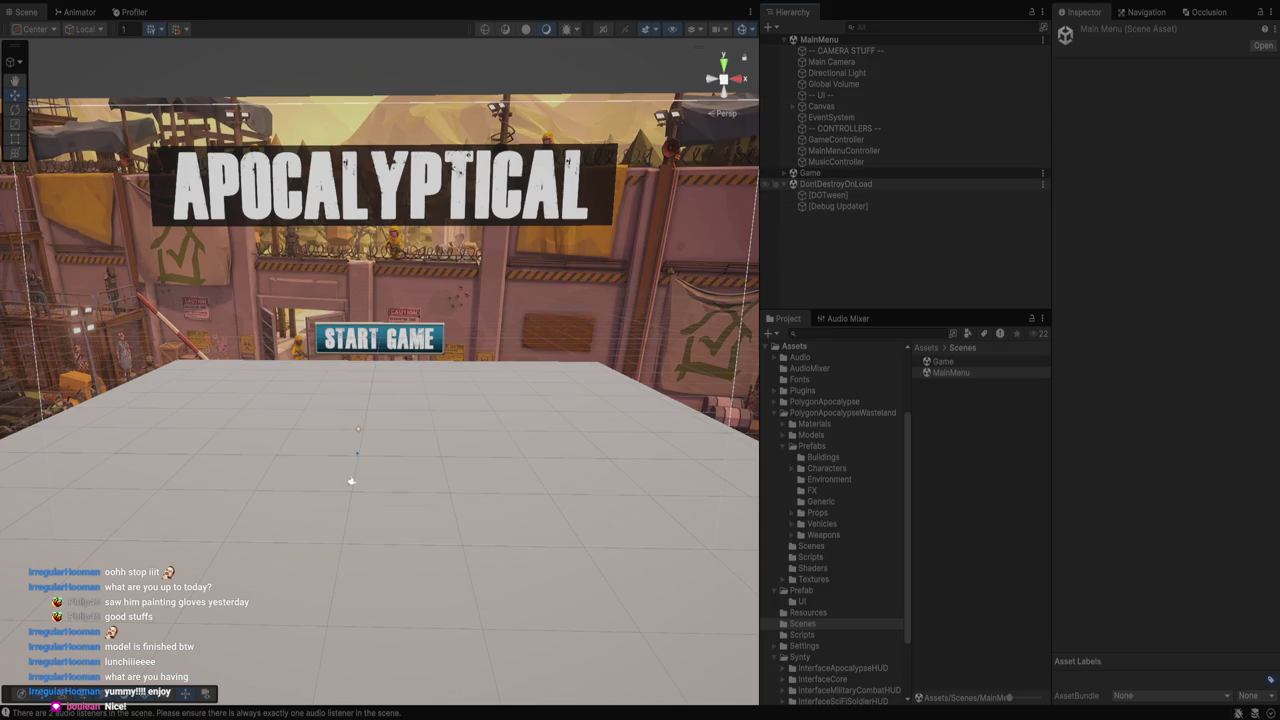
pyautogui.click(784, 173)
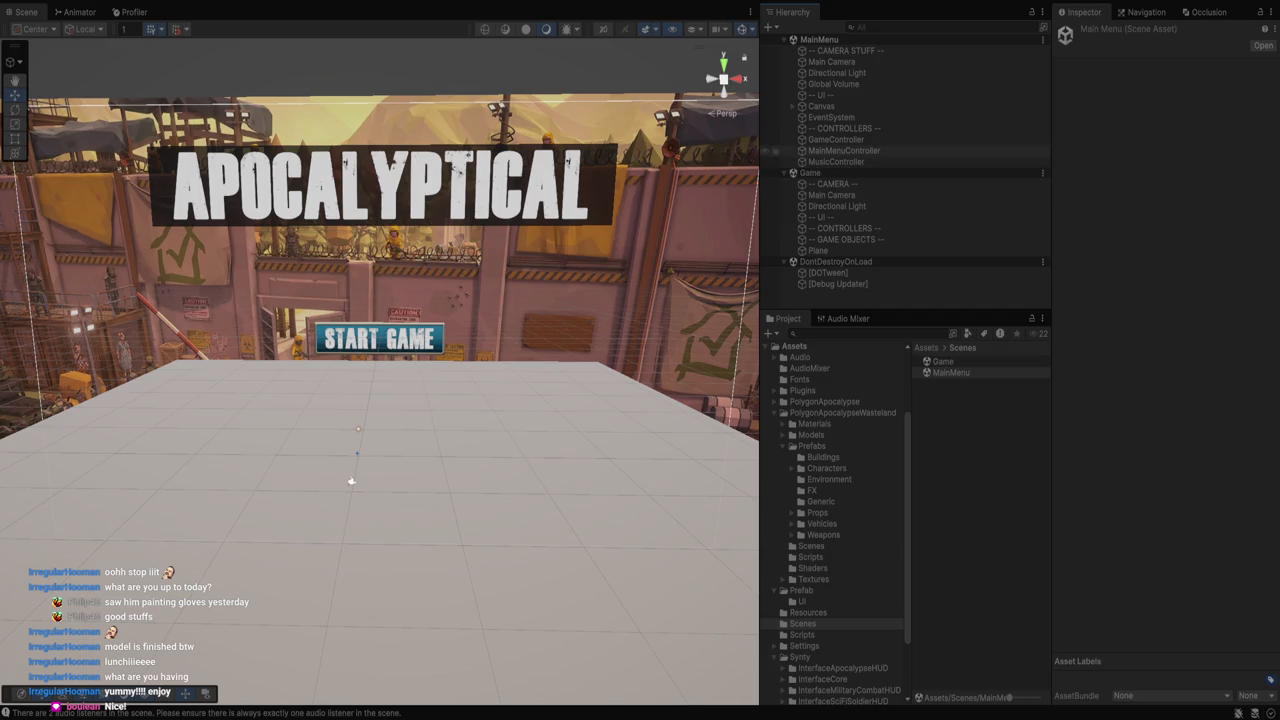
pyautogui.hotkey('ctrl', 'p')
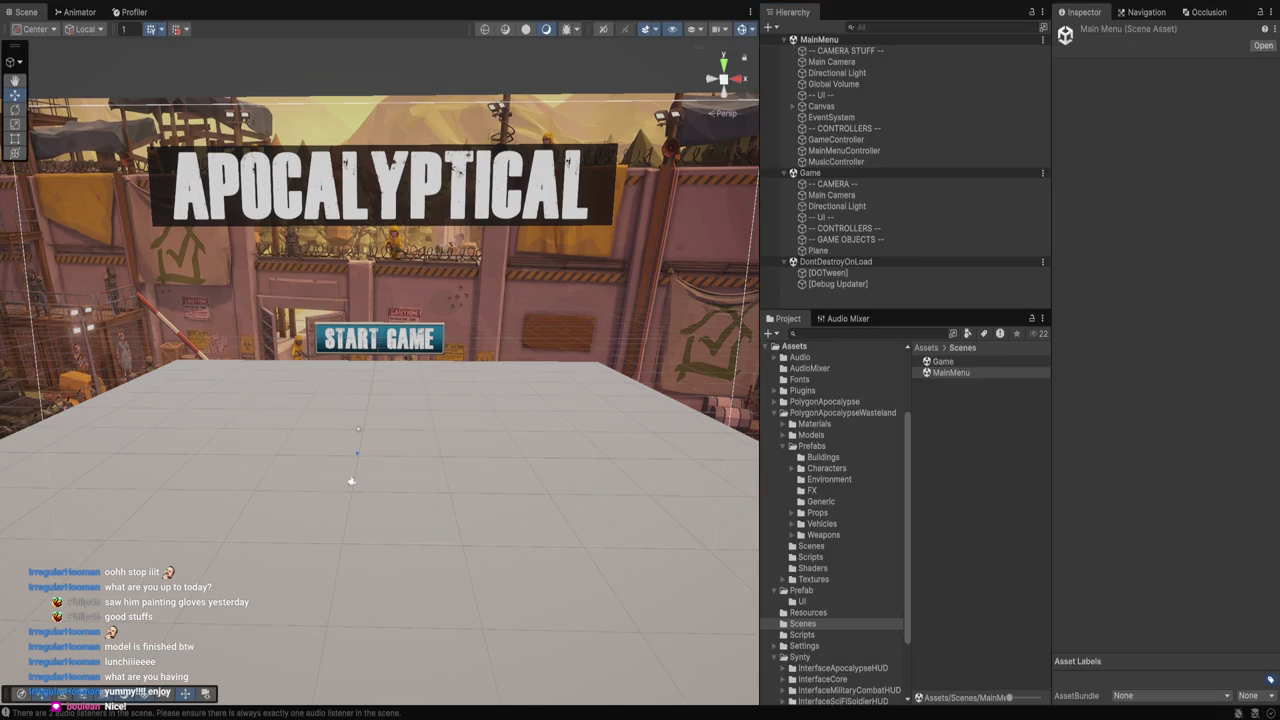
pyautogui.click(836, 139)
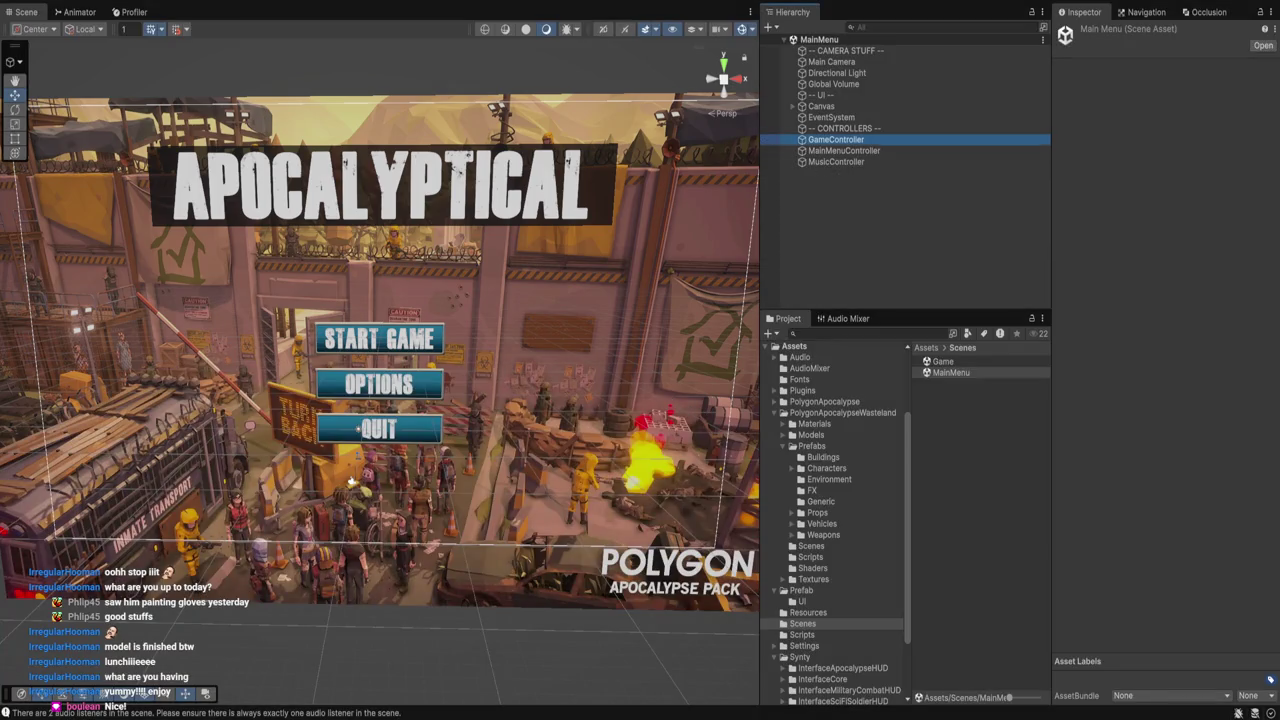
# Frame GameController and open its GameControllerScript in Visual Studio at the None game phase.
pyautogui.press('f')
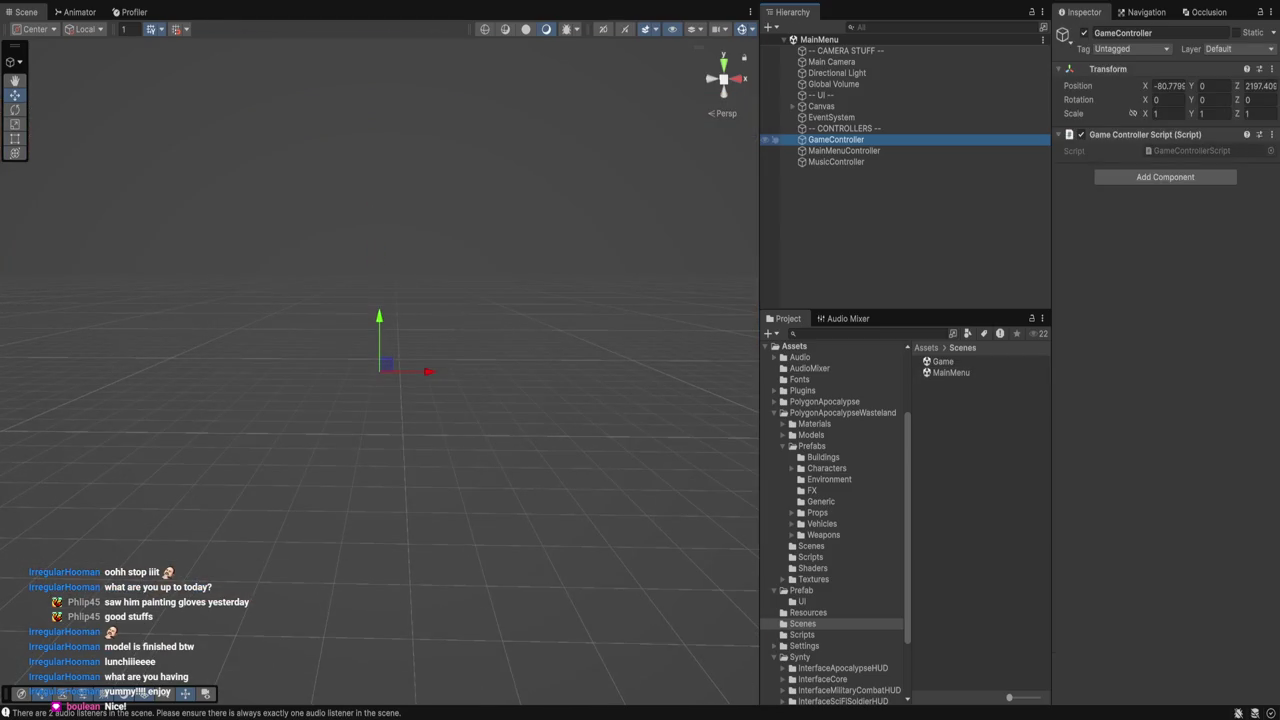
pyautogui.click(1192, 150)
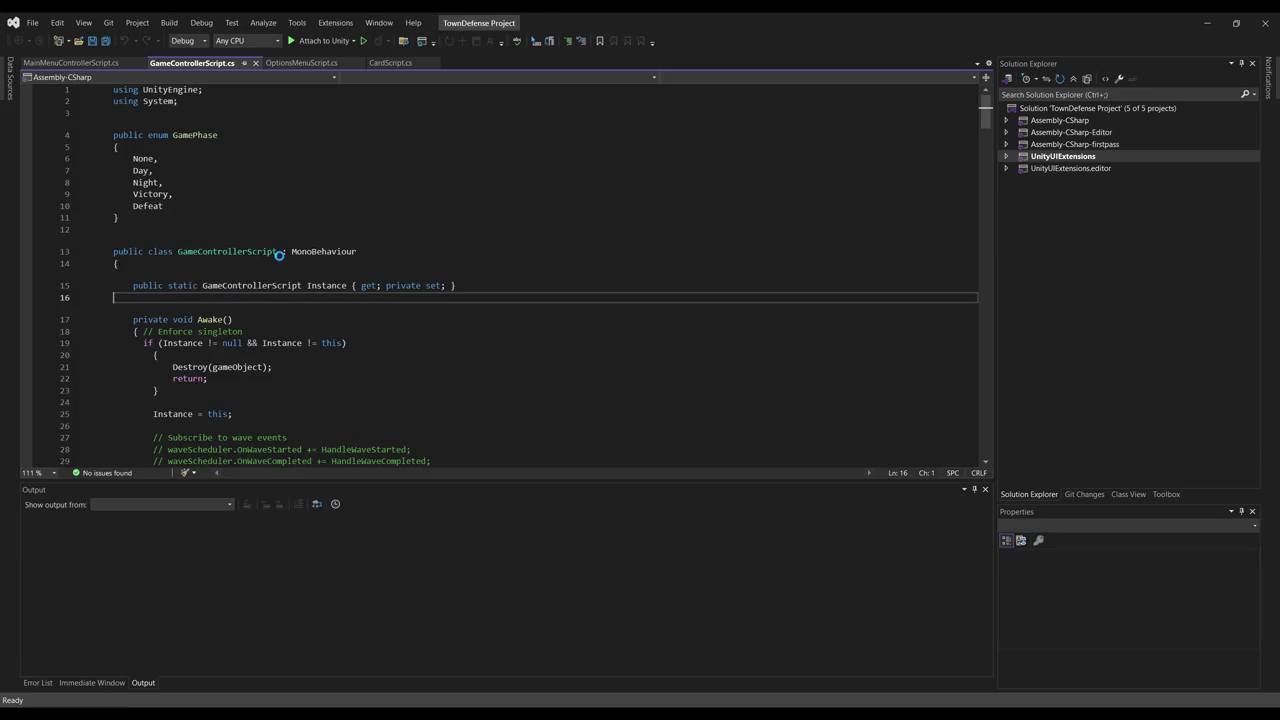
pyautogui.click(327, 230)
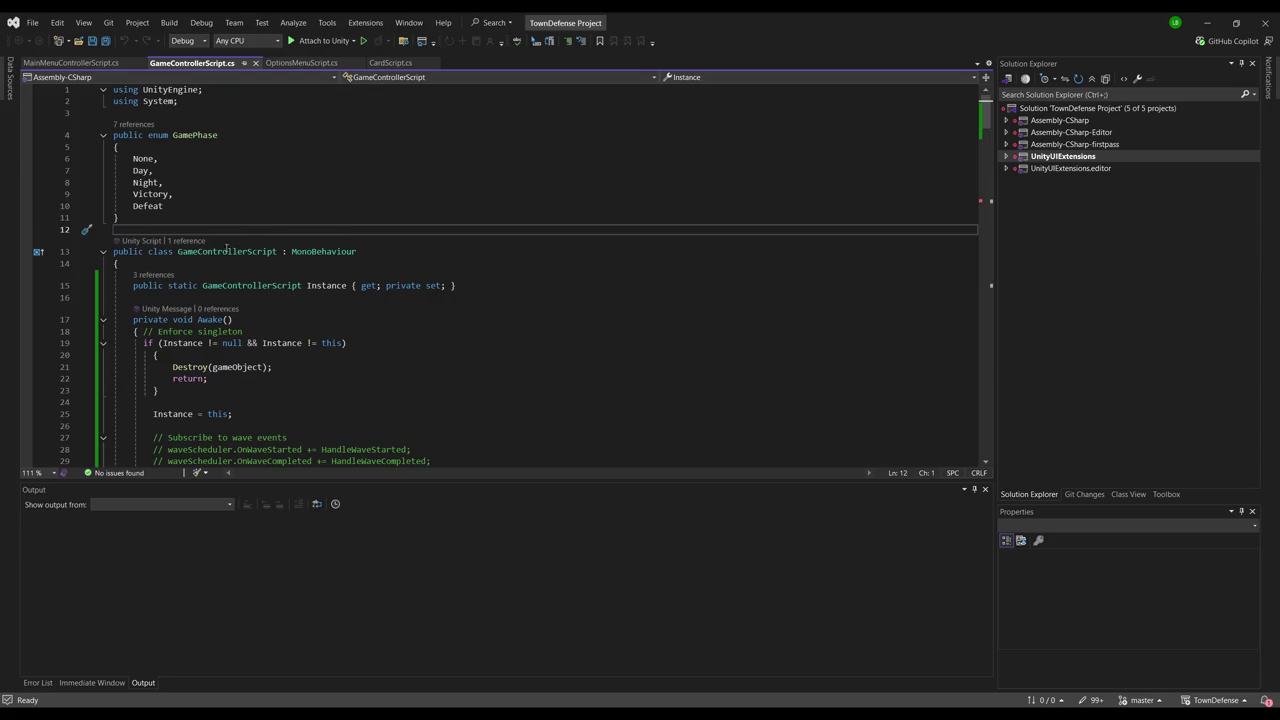
pyautogui.scroll(-5, 216, 372)
pyautogui.scroll(5, 231, 343)
pyautogui.click(177, 160)
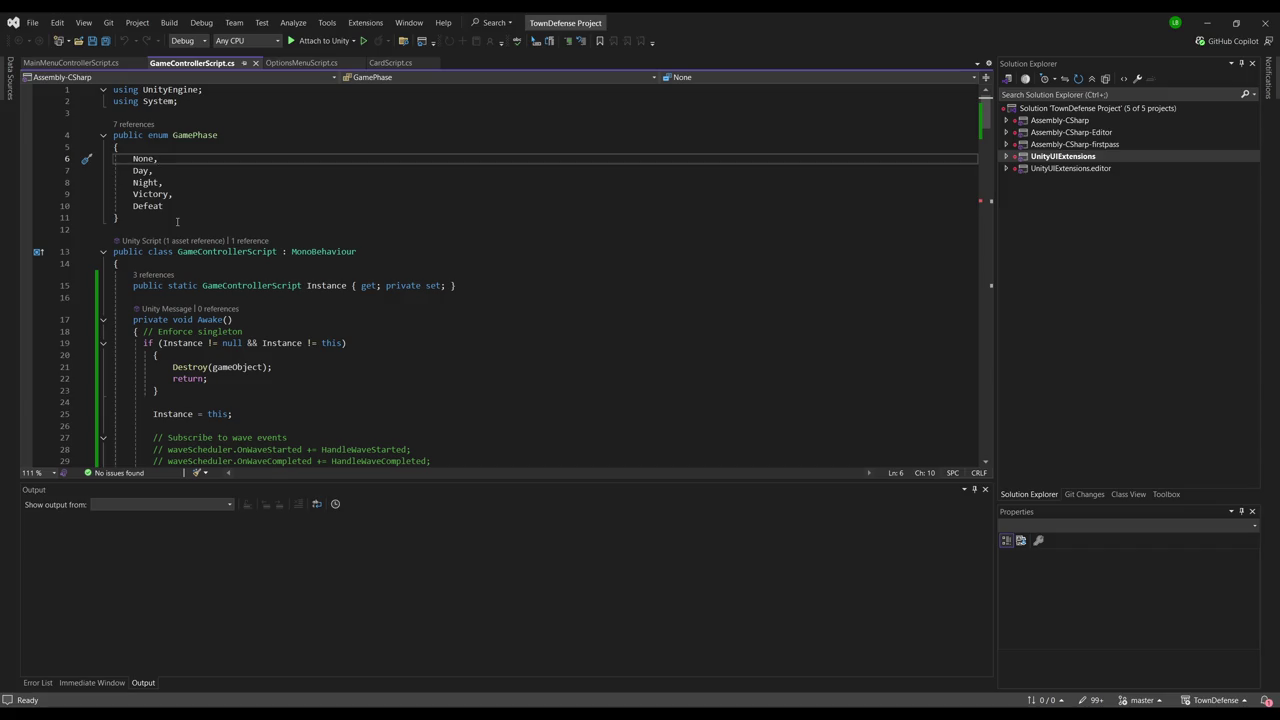
# Read down through the script's state fields, lifecycle and wave-callback code, then return to Unity.
pyautogui.scroll(-1, 223, 203)
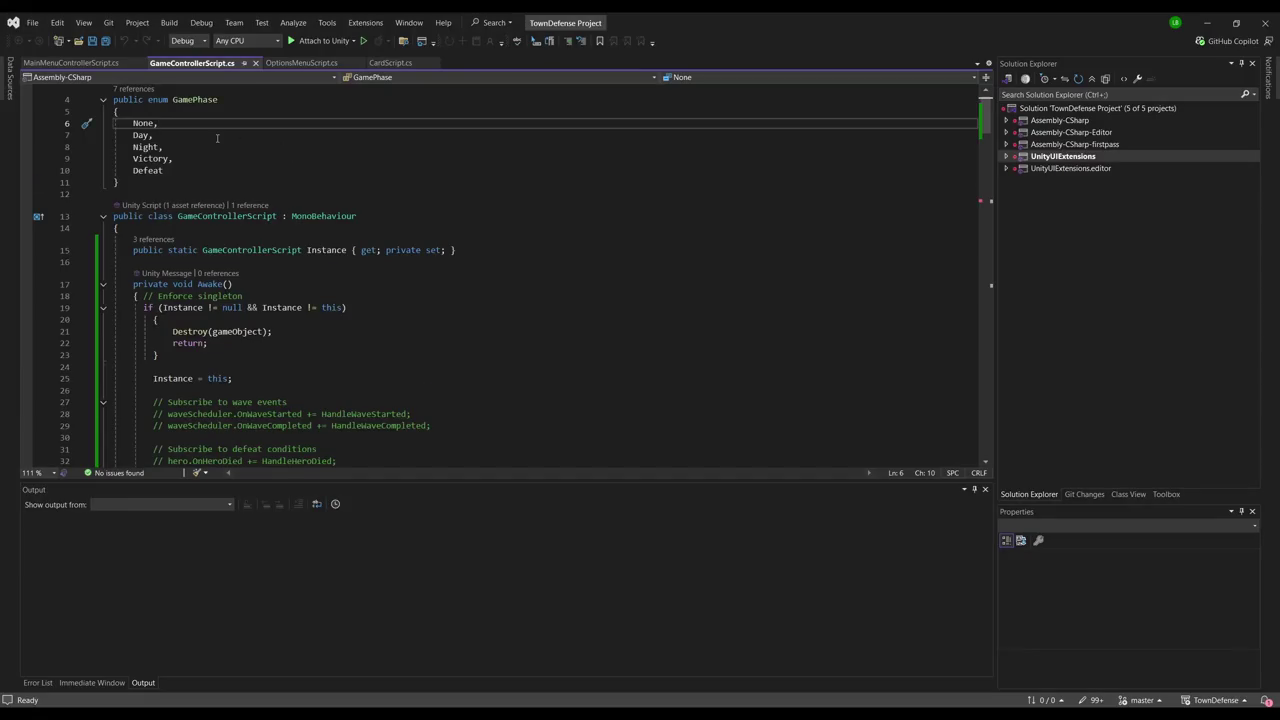
pyautogui.scroll(-8, 217, 138)
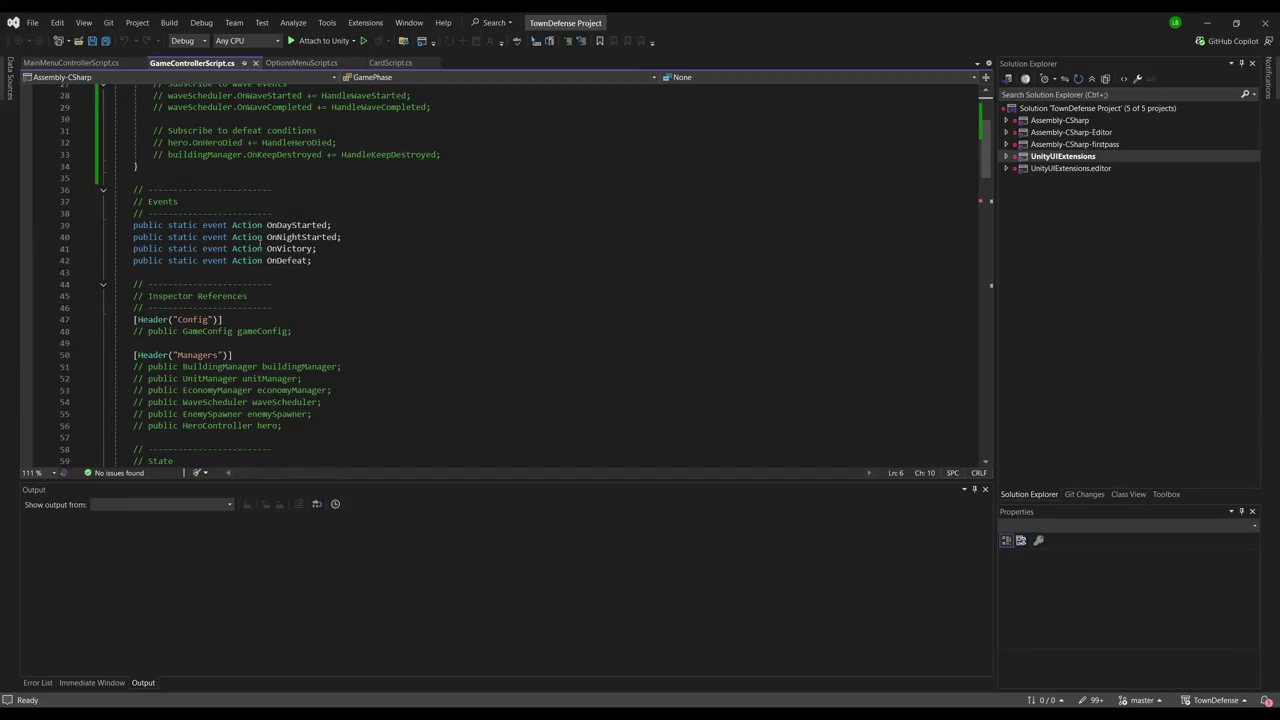
pyautogui.scroll(-5, 262, 242)
pyautogui.scroll(-7, 300, 240)
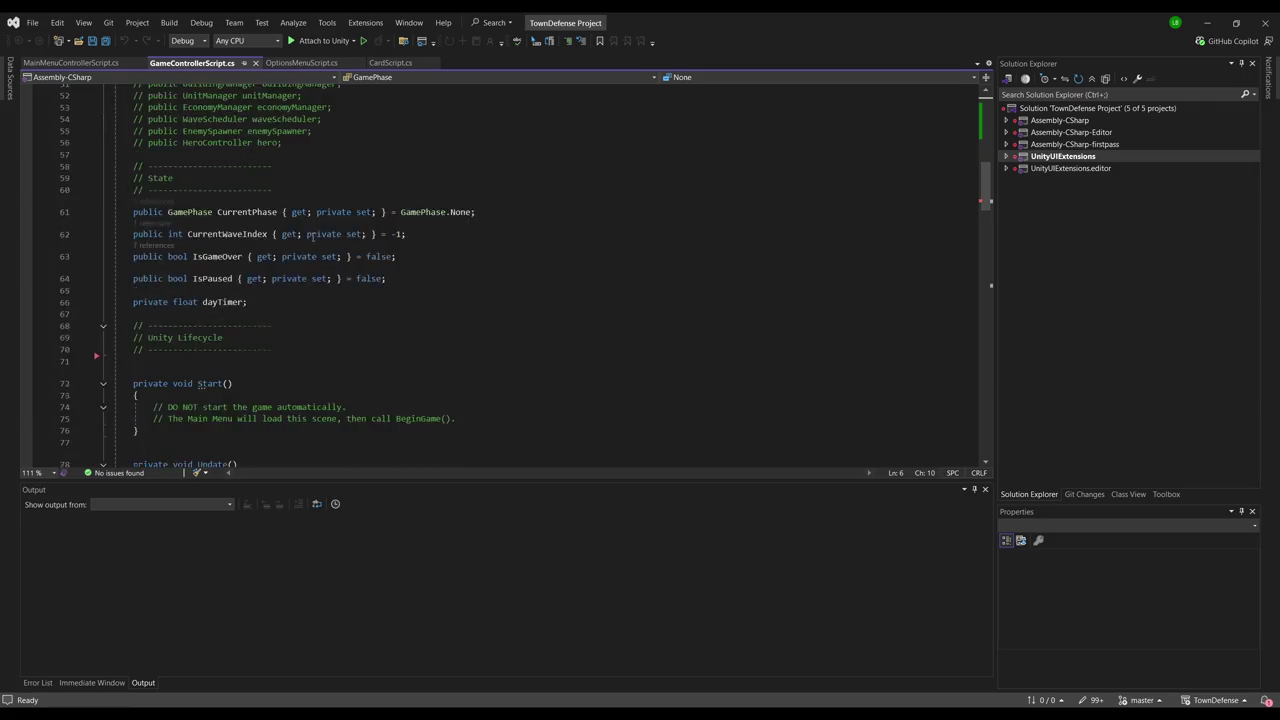
pyautogui.scroll(-7, 300, 276)
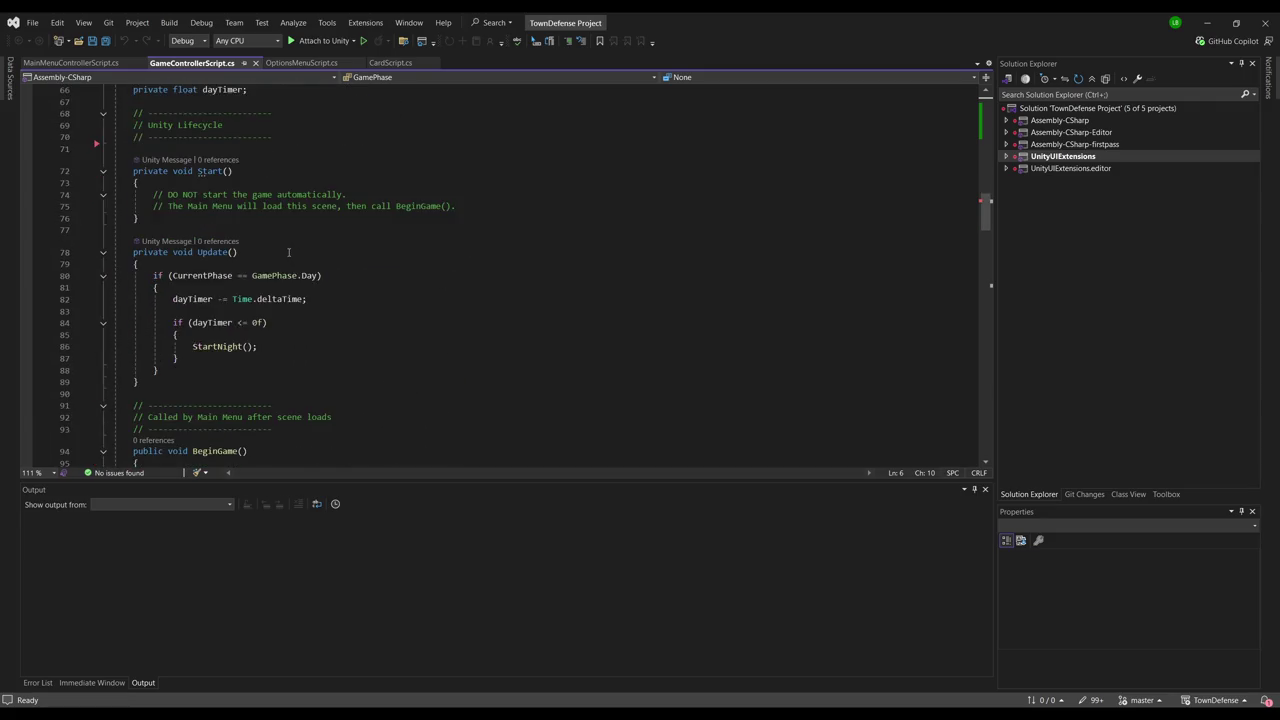
pyautogui.scroll(-7, 318, 296)
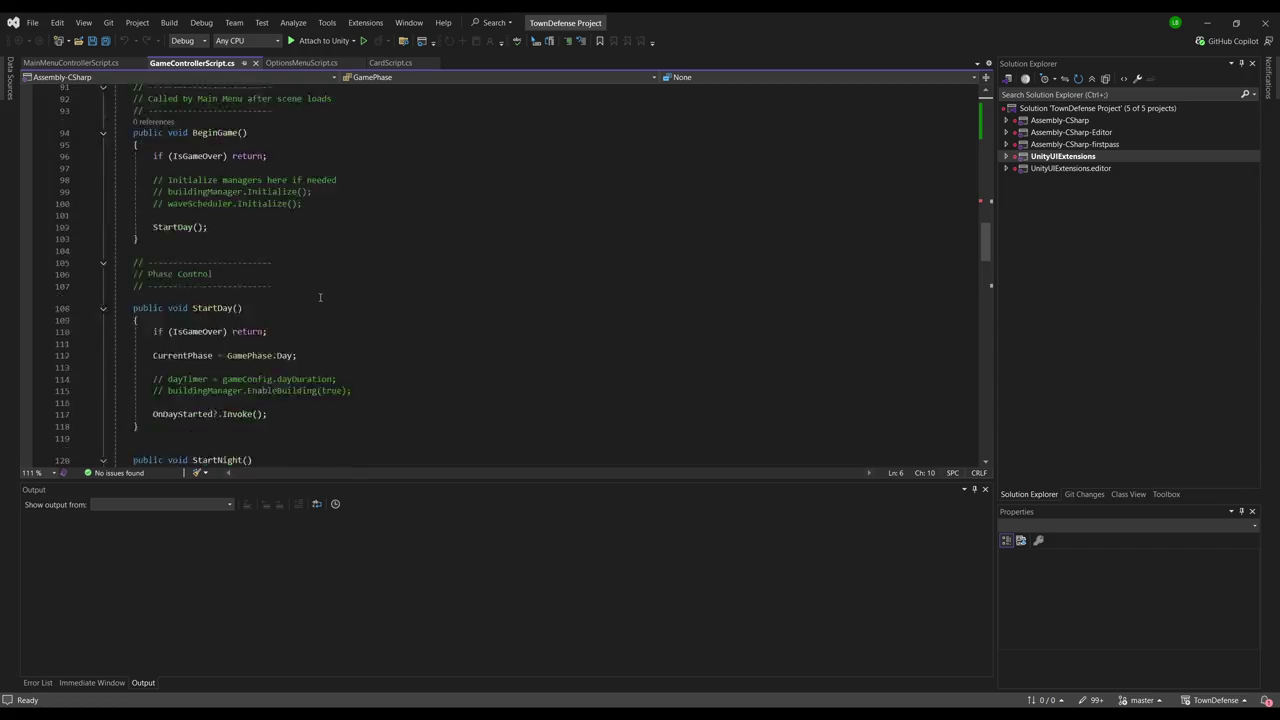
pyautogui.scroll(-5, 330, 290)
pyautogui.scroll(-15, 330, 289)
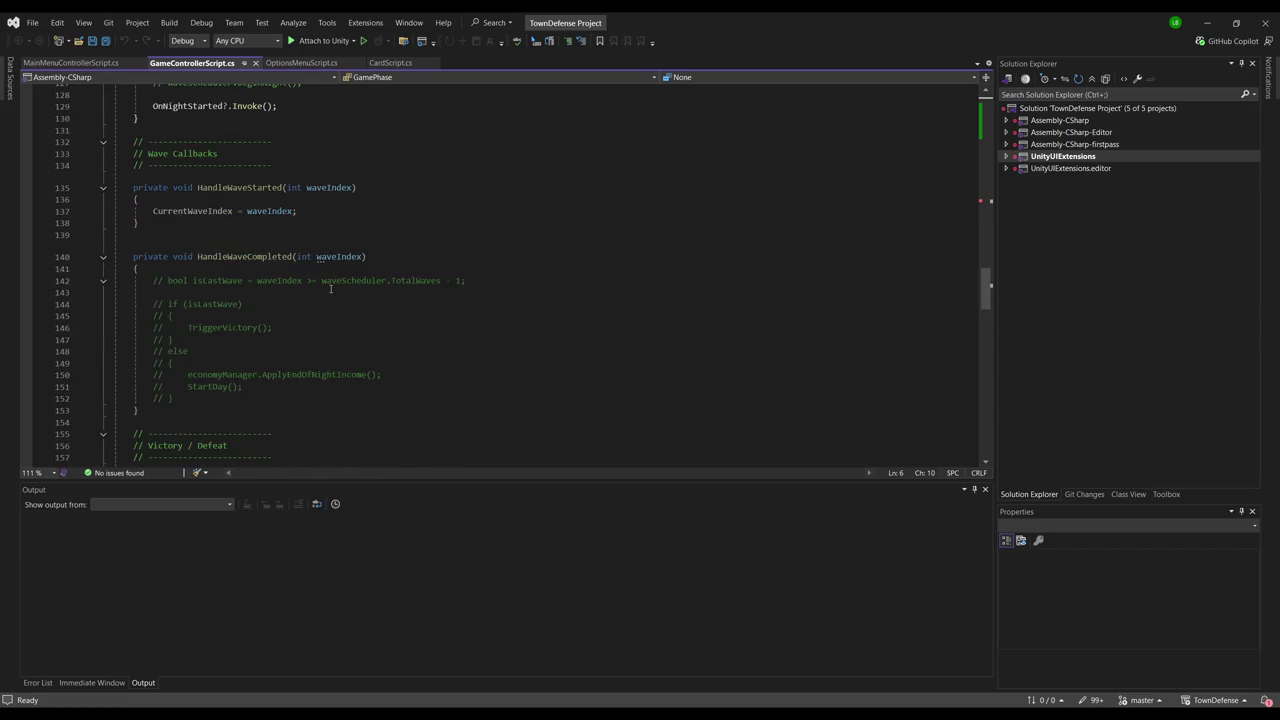
pyautogui.scroll(-8, 298, 290)
pyautogui.scroll(20, 300, 285)
pyautogui.scroll(15, 334, 280)
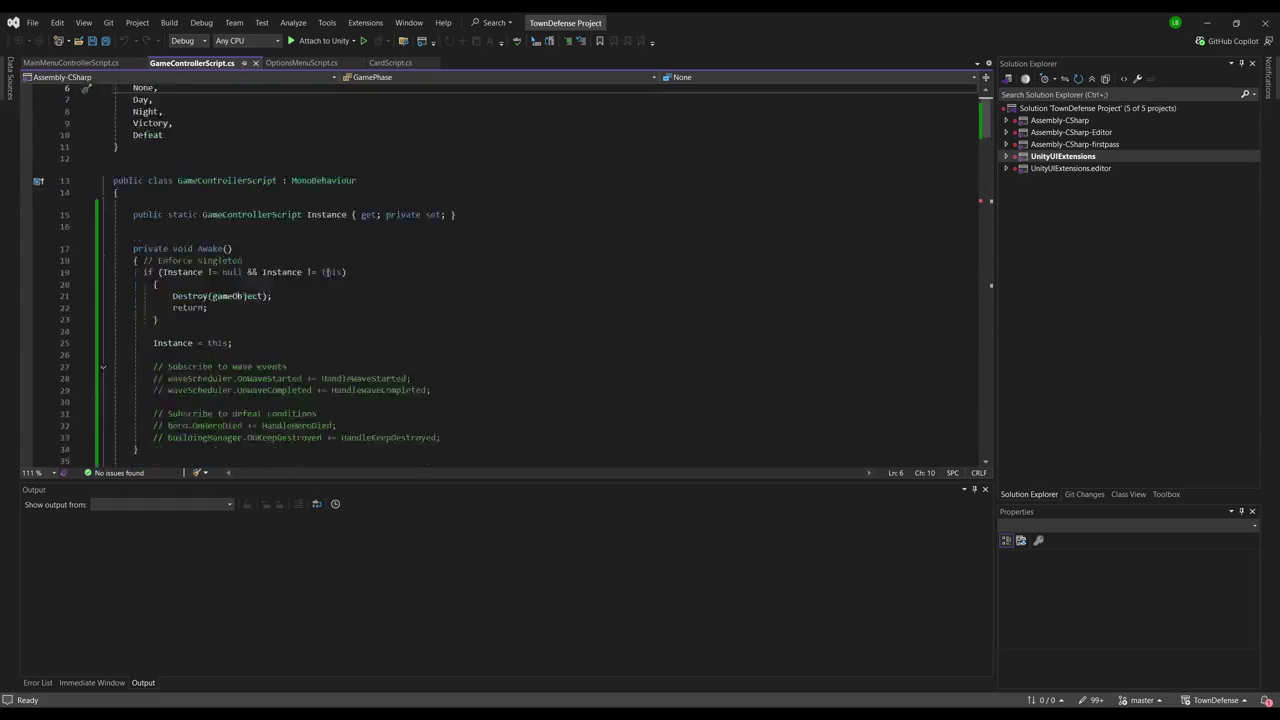
pyautogui.scroll(-14, 327, 373)
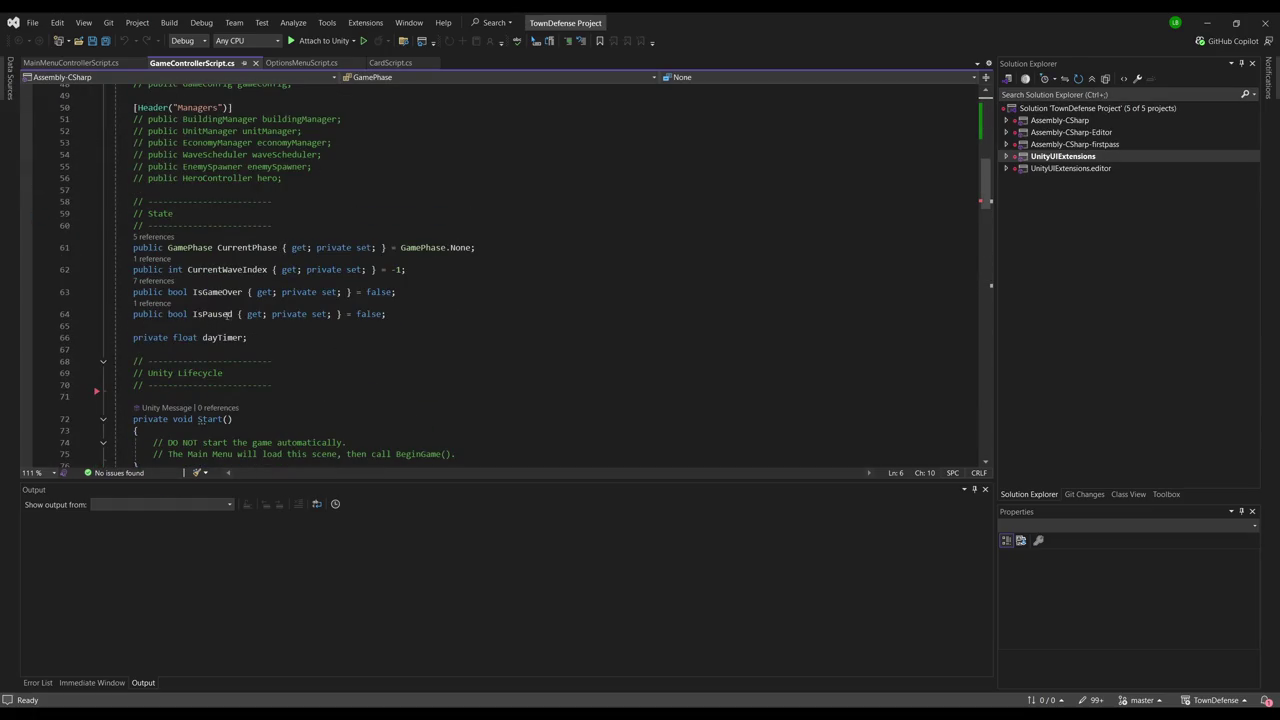
pyautogui.hotkey('alt', 'Tab')
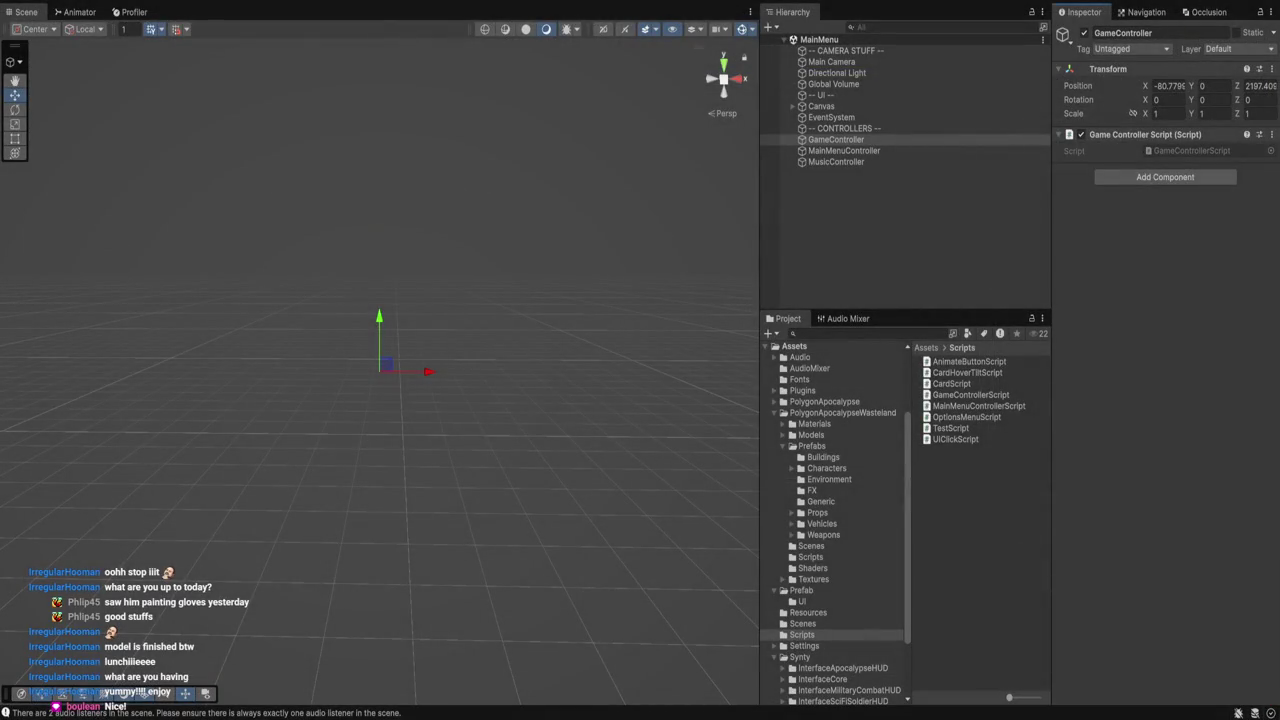
# Open the Game scene from Assets/Scenes, test-run it briefly, and select the ground Plane.
pyautogui.click(802, 623)
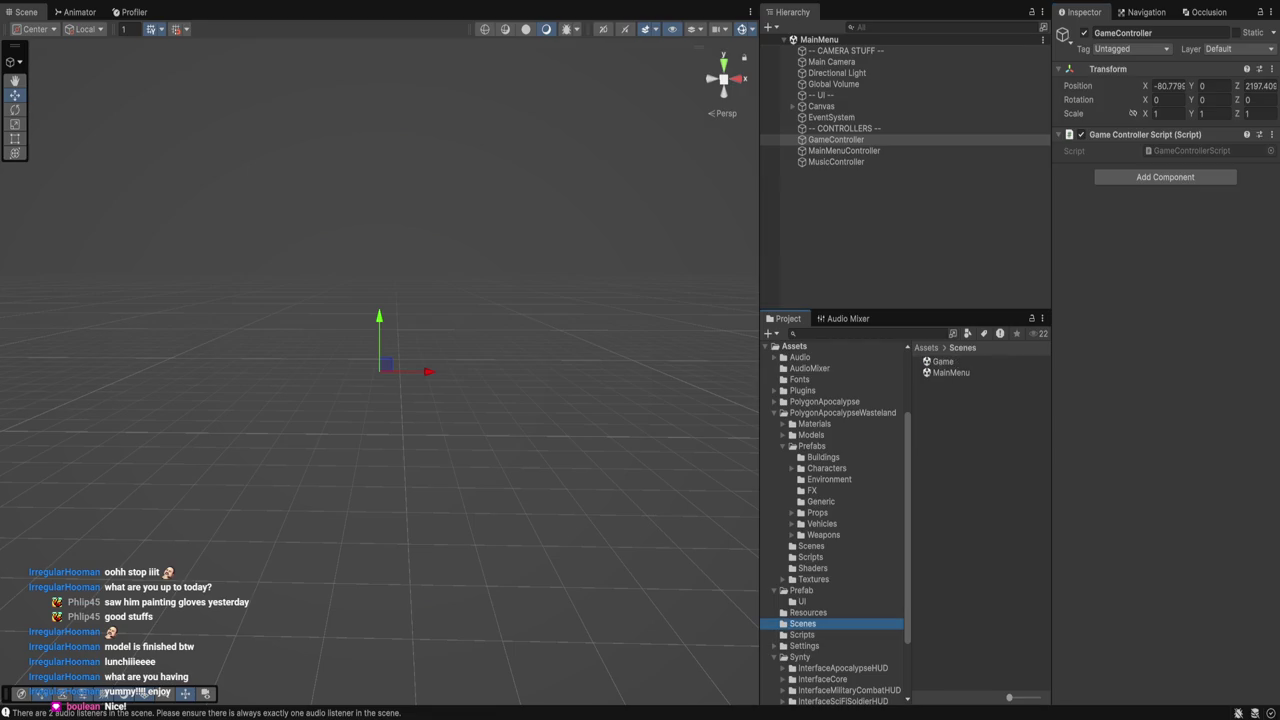
pyautogui.doubleClick(942, 361)
pyautogui.hotkey('ctrl', 'p')
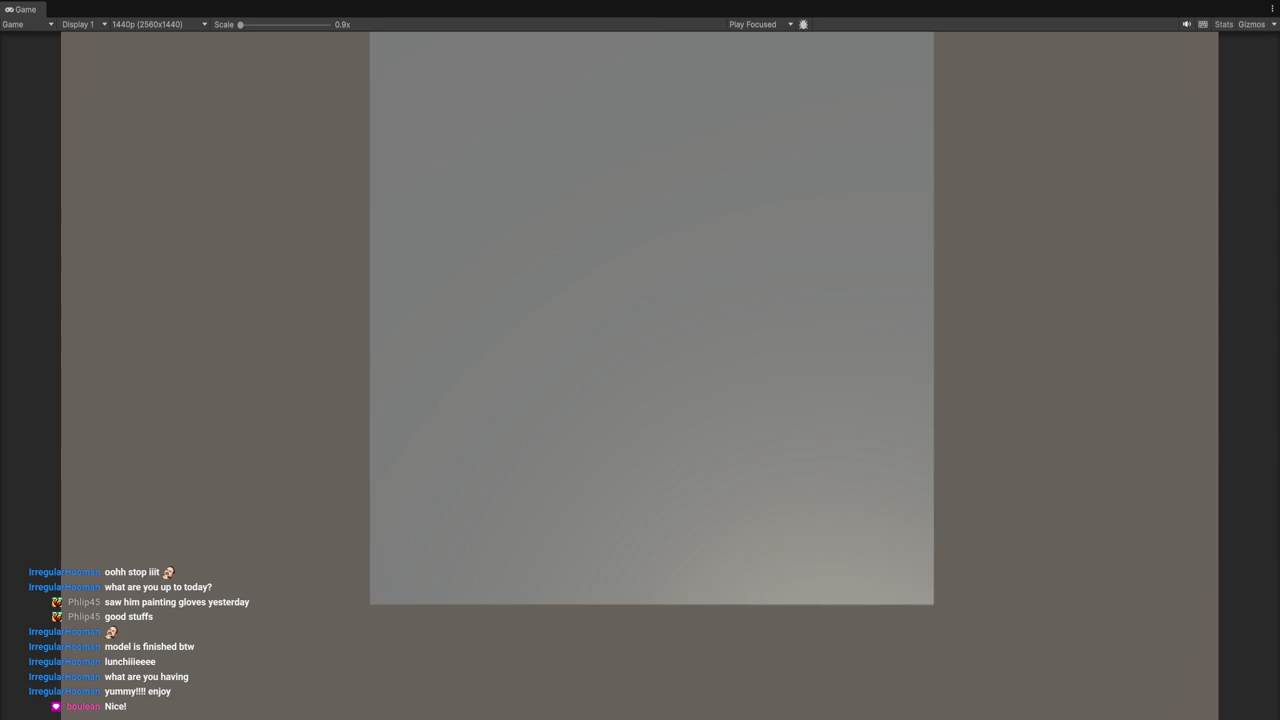
pyautogui.hotkey('ctrl', 'p')
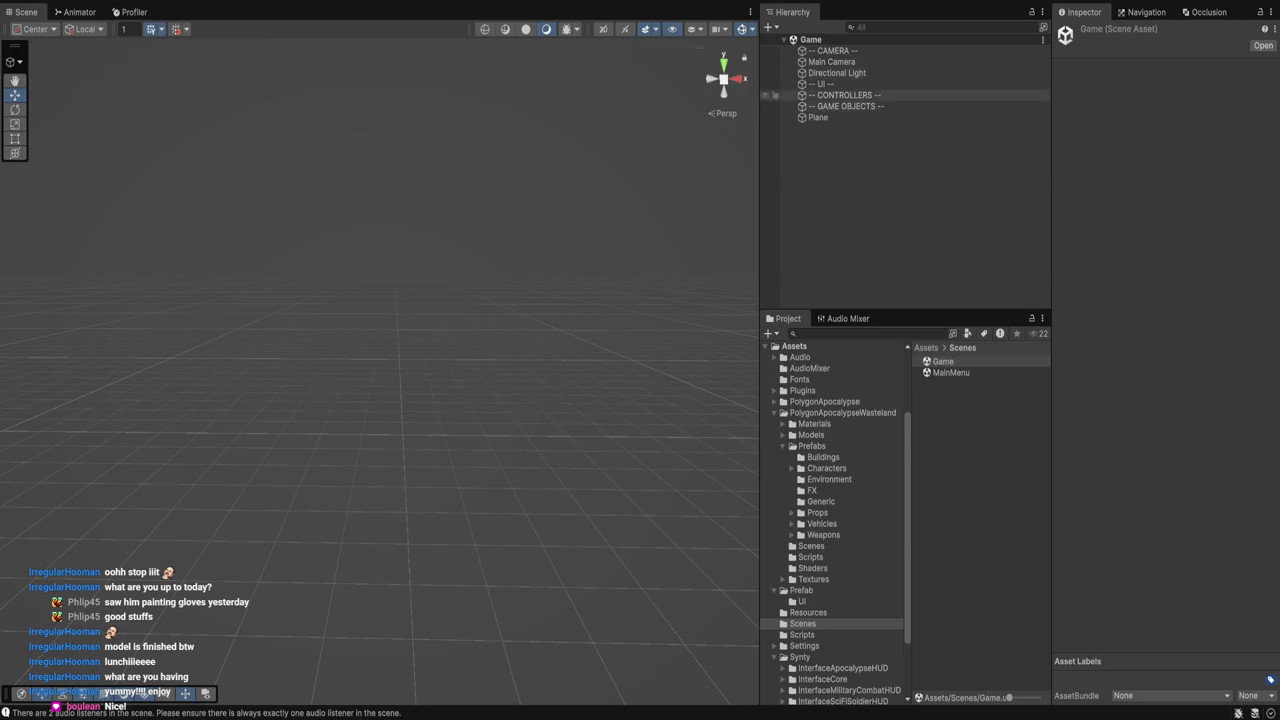
pyautogui.click(818, 117)
# Frame and look down on the ground Plane, then step through the PolygonApocalypse Environment prefabs.
pyautogui.press('f')
pyautogui.moveTo(366, 240)
pyautogui.mouseDown()
pyautogui.moveTo(366, 157)
pyautogui.moveTo(349, 474)
pyautogui.moveTo(405, 421)
pyautogui.mouseUp()
pyautogui.scroll(3, 349, 472)
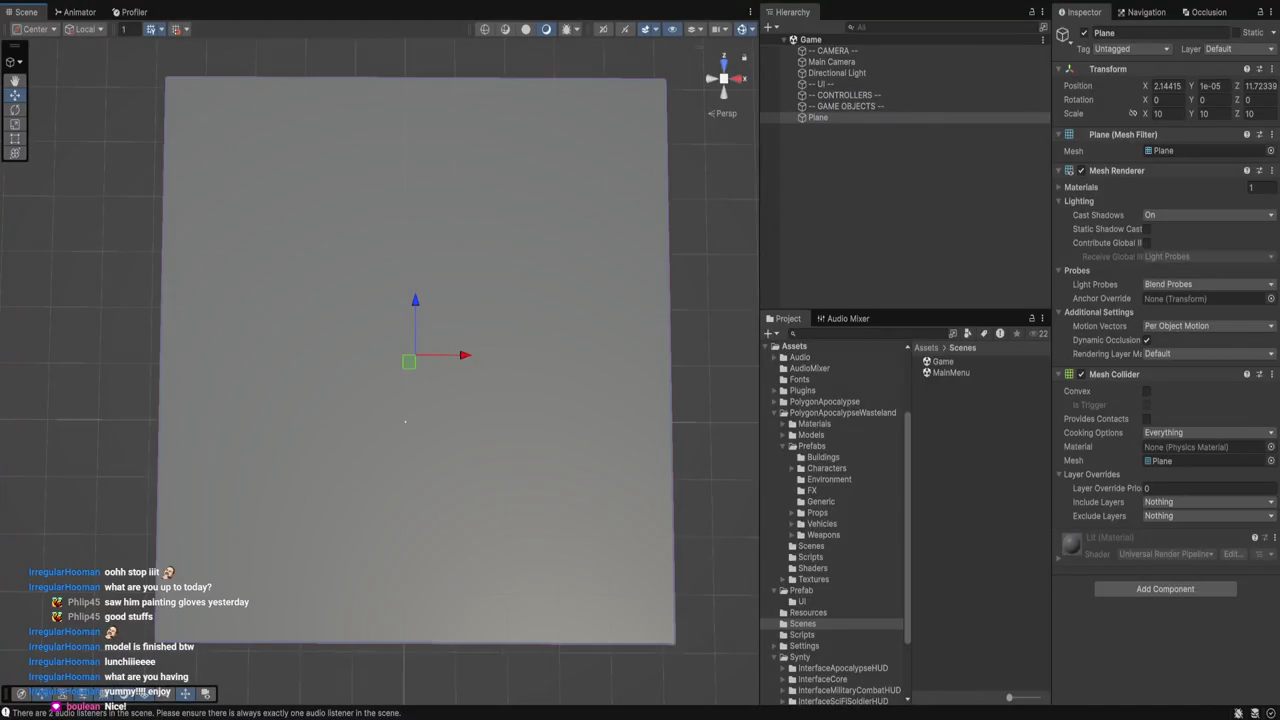
pyautogui.click(970, 594)
pyautogui.press('Down')
pyautogui.press('Down')
pyautogui.press('Down')
pyautogui.press('Down')
pyautogui.press('Down')
pyautogui.press('Down')
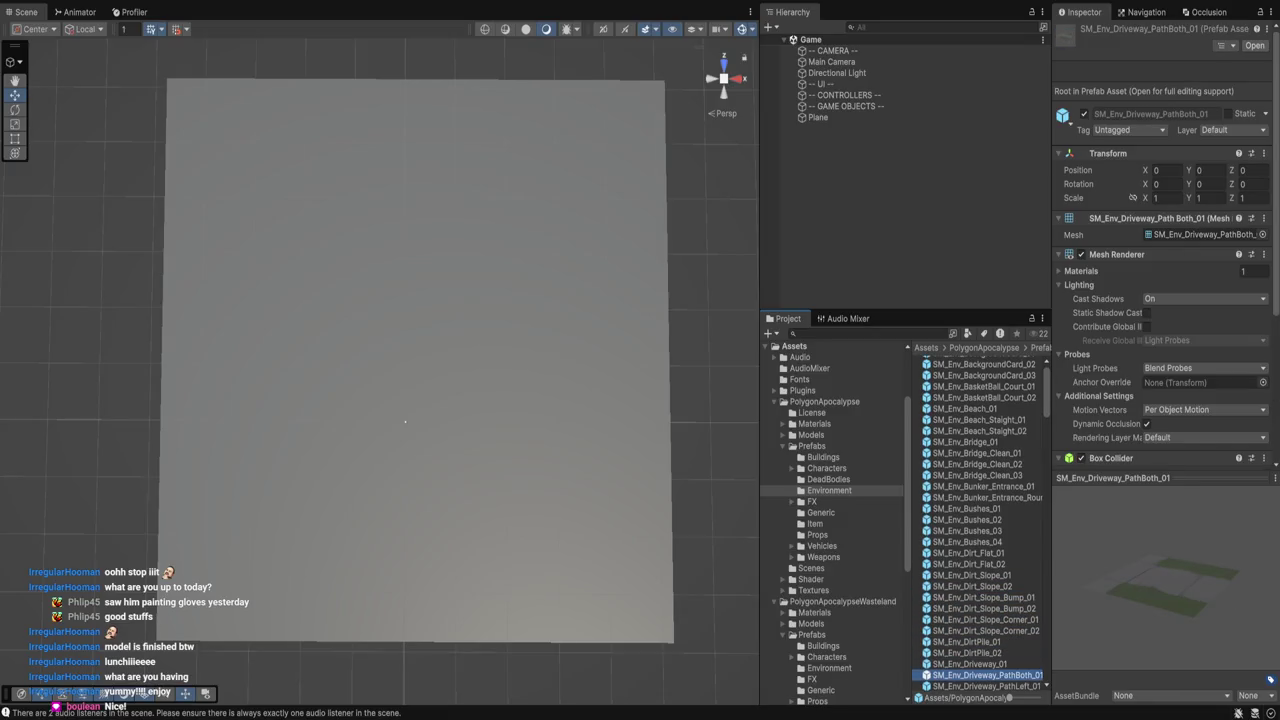
# Preview environment prefabs, landing on the wide right-path driveway piece.
pyautogui.scroll(-5, 978, 523)
pyautogui.click(980, 461)
pyautogui.press('Up')
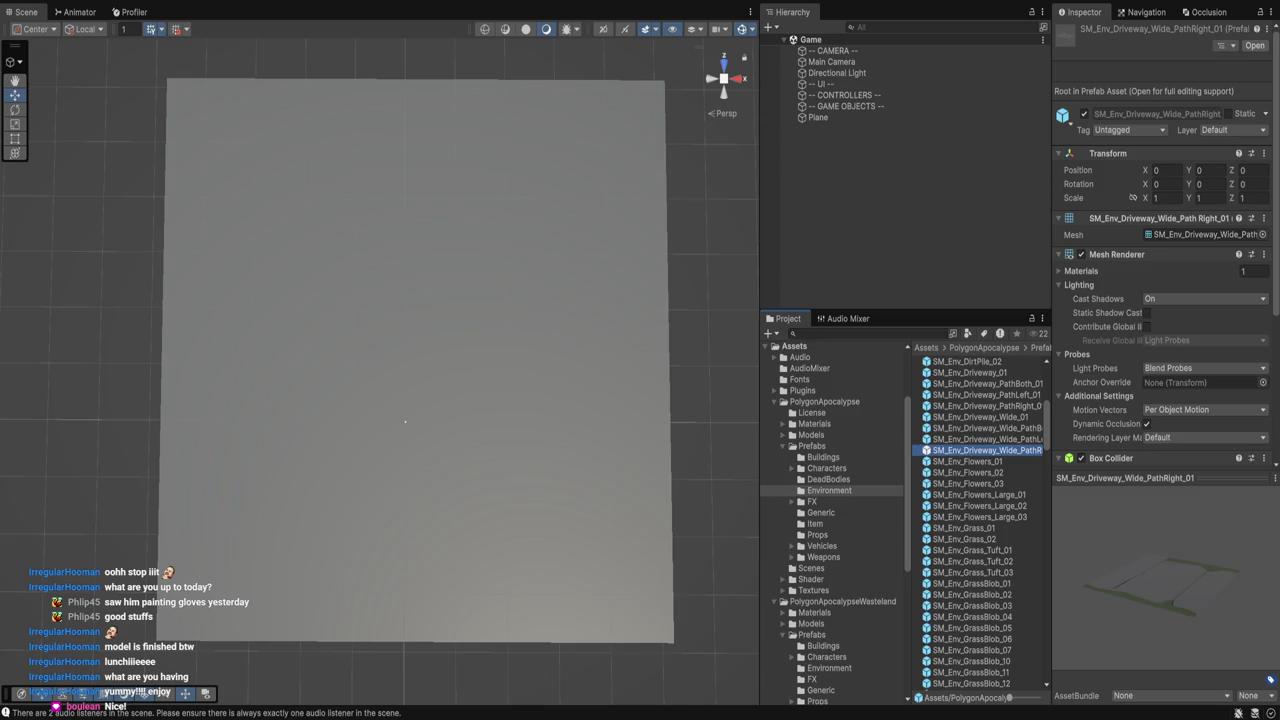
# Preview SM_Env_Motorway_Bridge_Edge_01, then switch to the PolygonApocalypse Buildings prefabs folder.
pyautogui.scroll(-9, 985, 520)
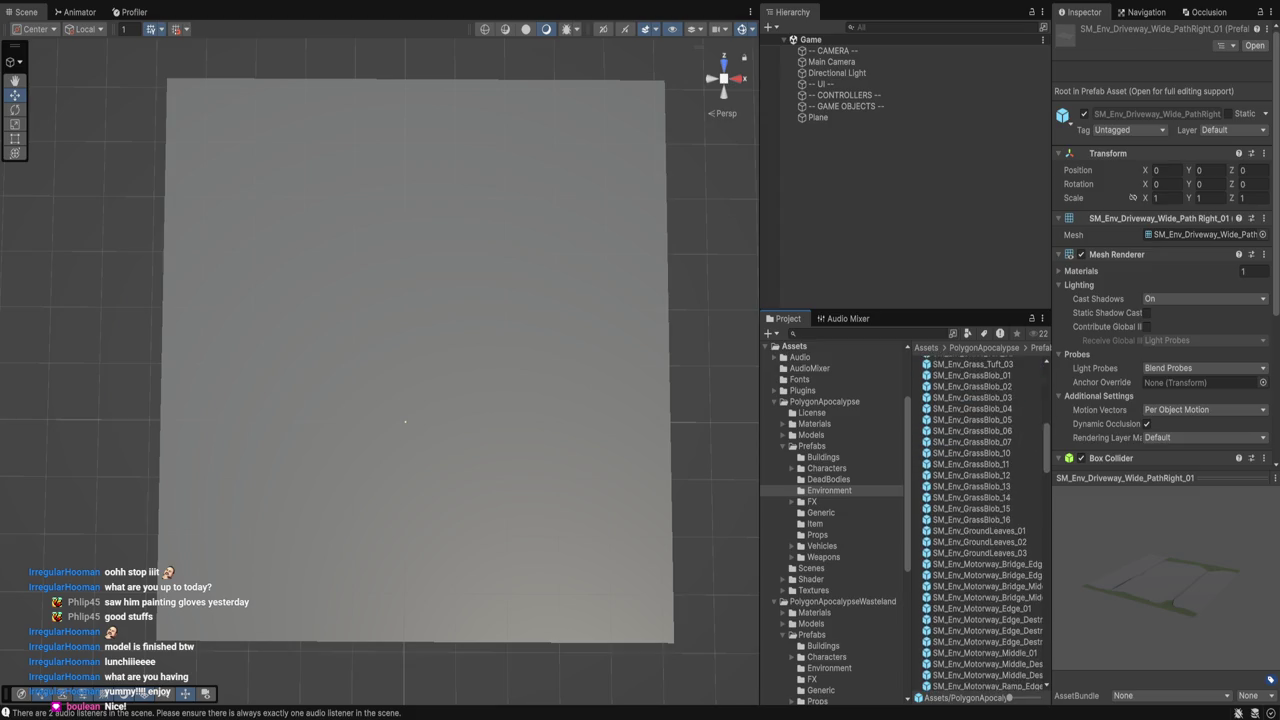
pyautogui.moveTo(1051, 400); pyautogui.dragTo(1076, 400)
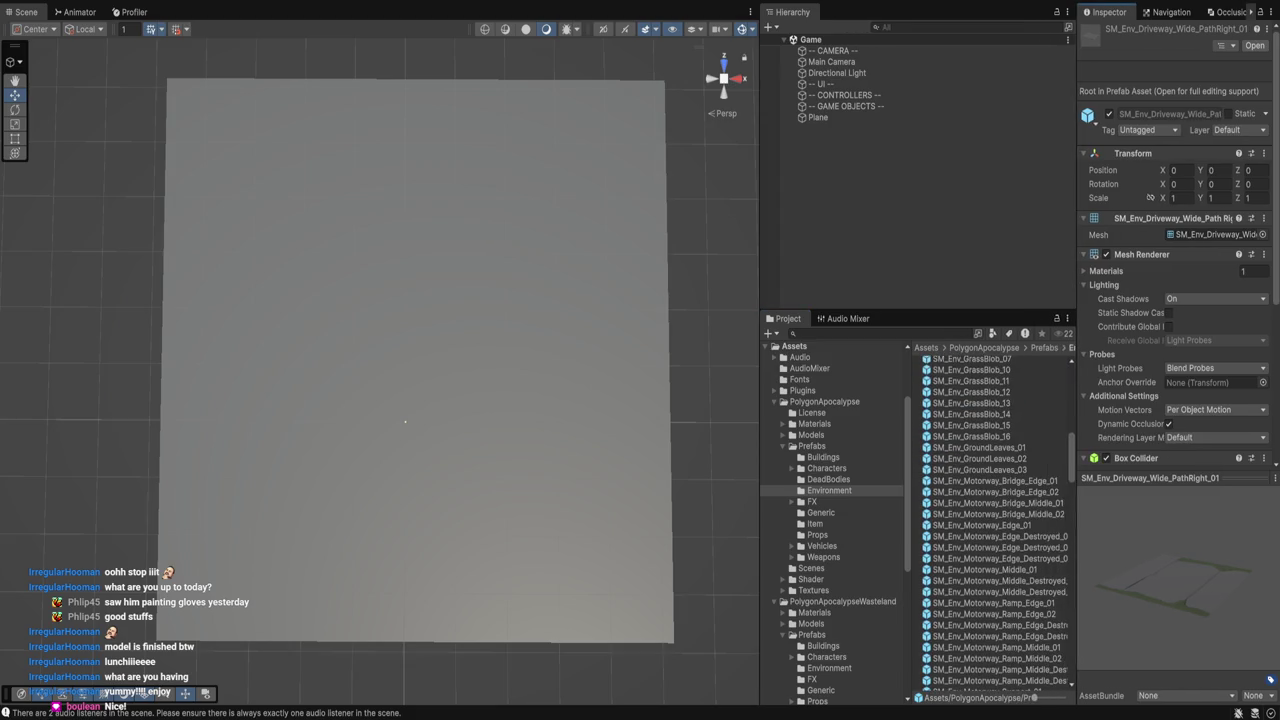
pyautogui.click(985, 481)
pyautogui.scroll(-8, 990, 520)
pyautogui.scroll(-1, 995, 520)
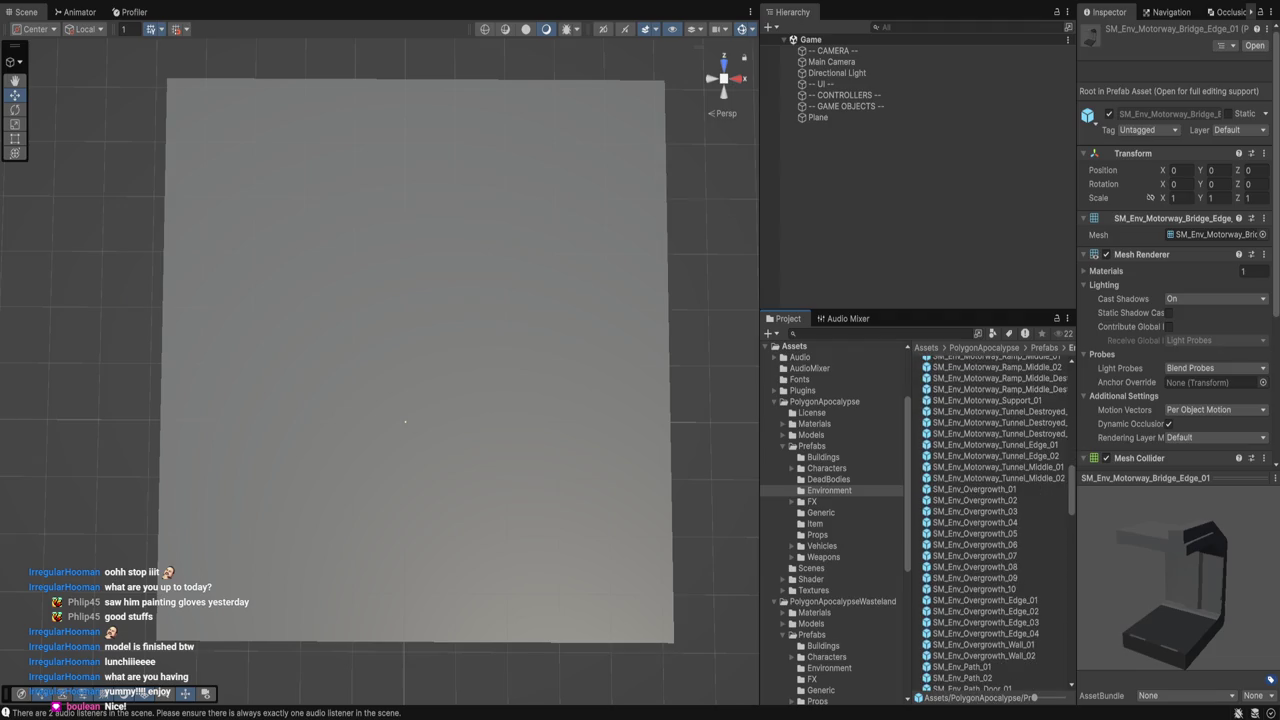
pyautogui.click(823, 457)
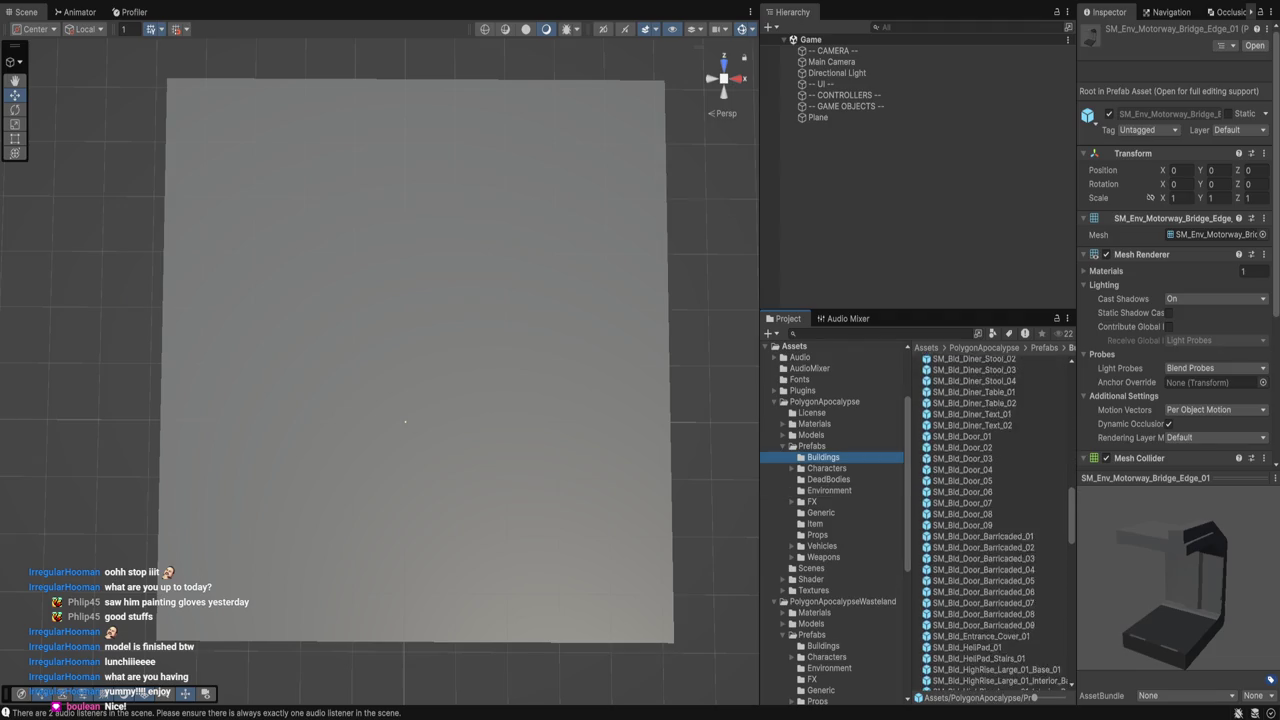
# Step through building prefabs from the lighthouse past tents, motel and pylon to SM_Bld_Shop_Small_03.
pyautogui.scroll(-5, 999, 523)
pyautogui.scroll(-12, 995, 523)
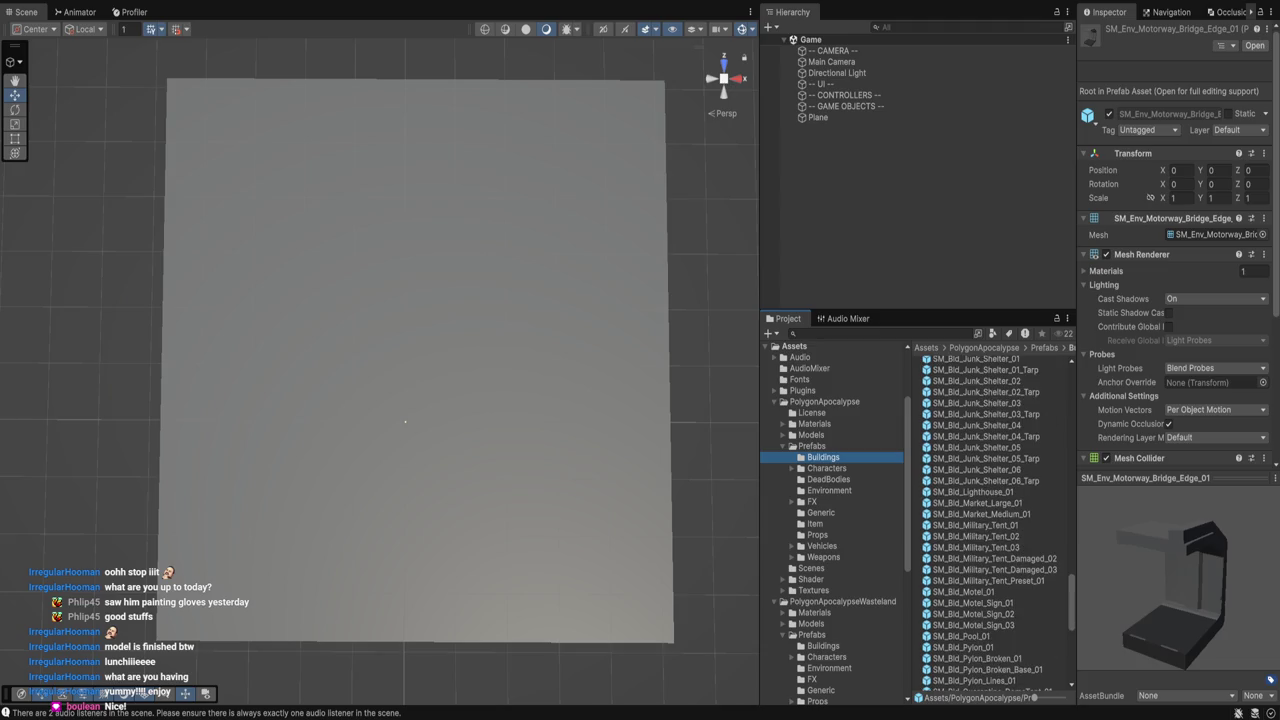
pyautogui.click(975, 491)
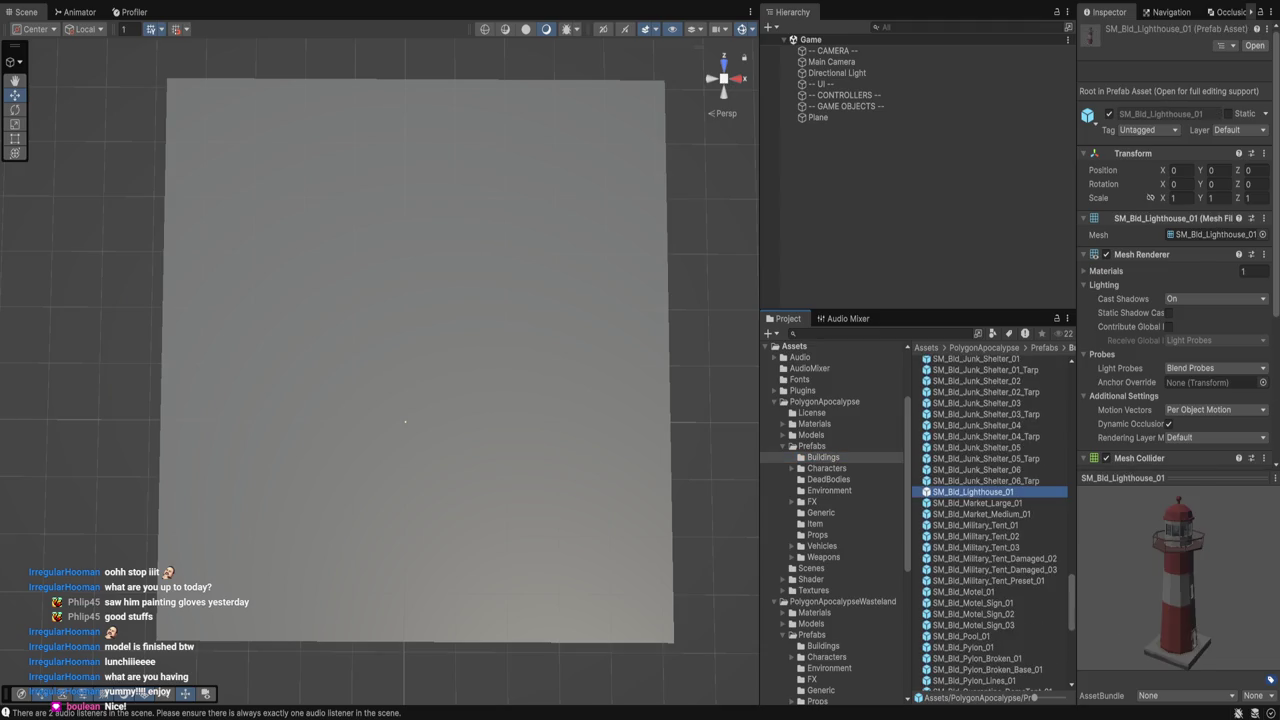
pyautogui.press('Down')
pyautogui.press('Down')
pyautogui.press('Down')
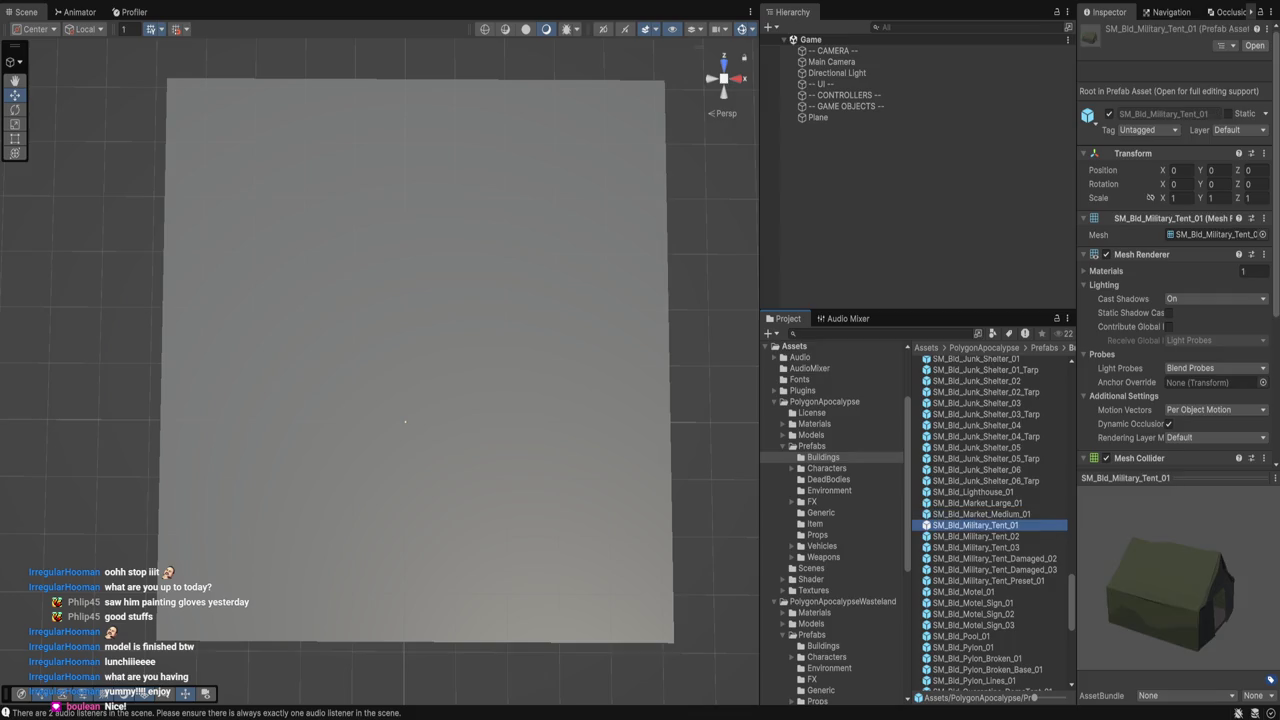
pyautogui.press('Down')
pyautogui.press('Down')
pyautogui.press('Down')
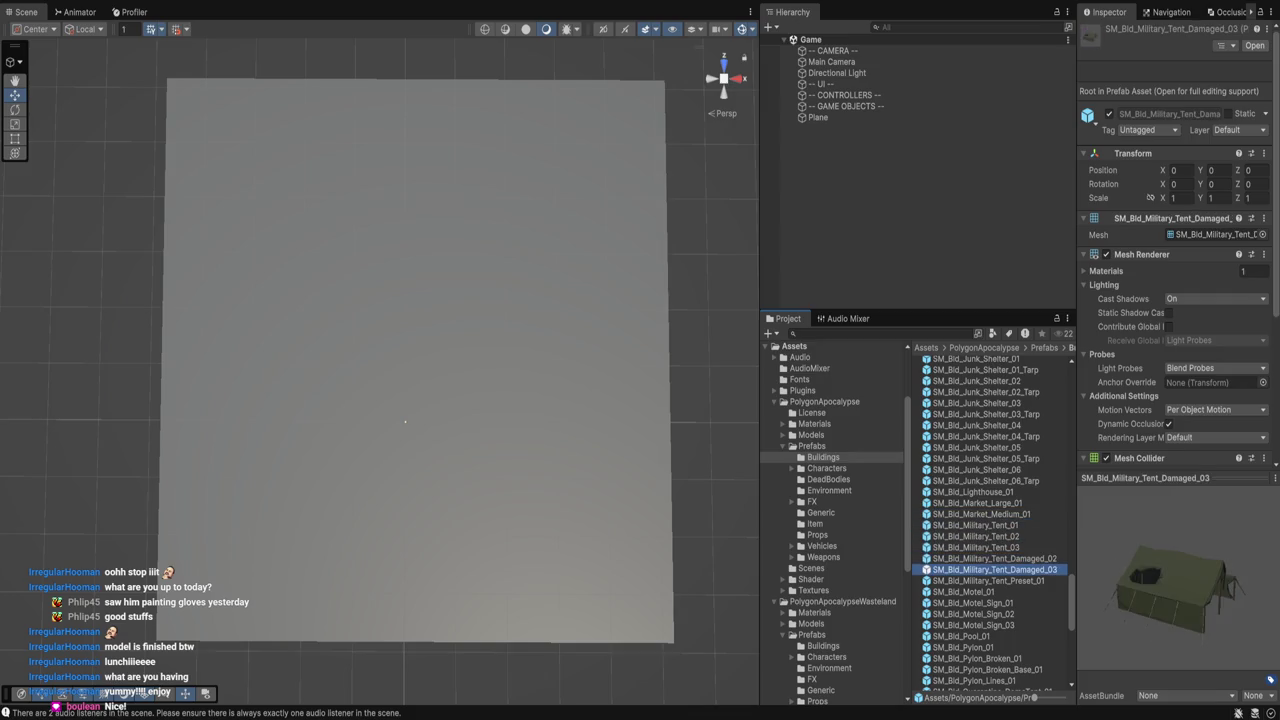
pyautogui.press('Down')
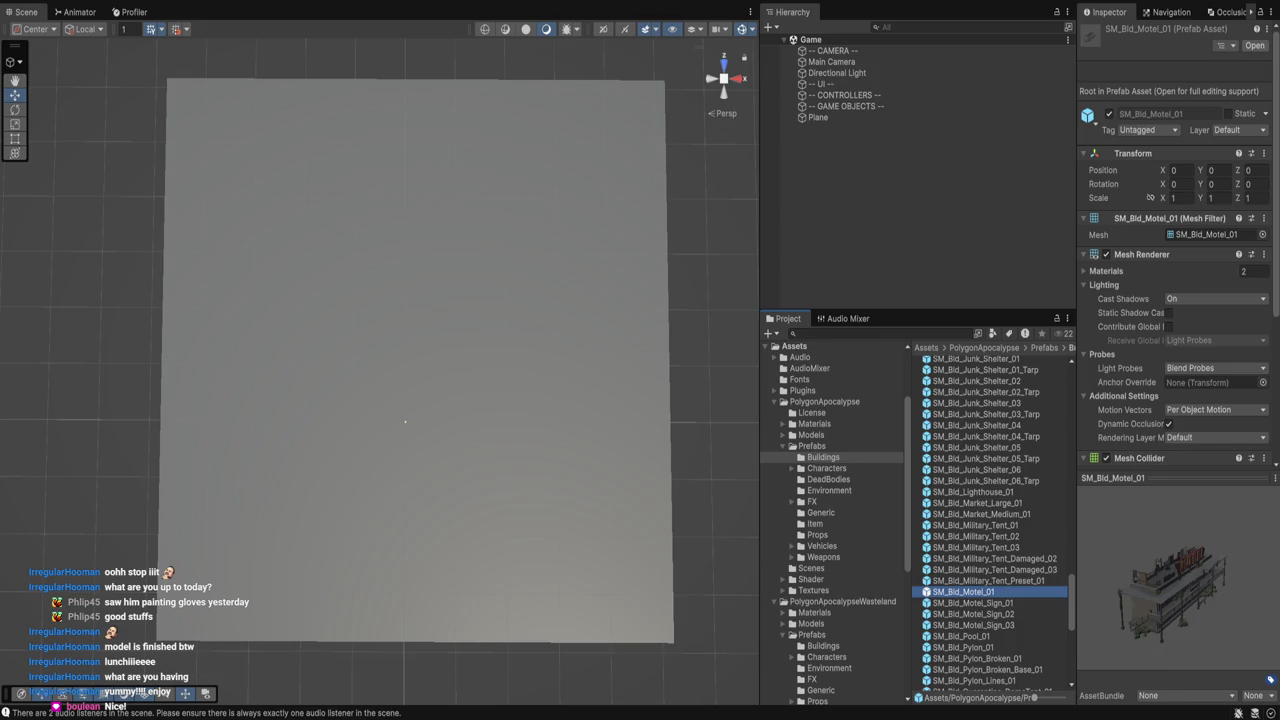
pyautogui.press('Down')
pyautogui.press('Down')
pyautogui.press('Down')
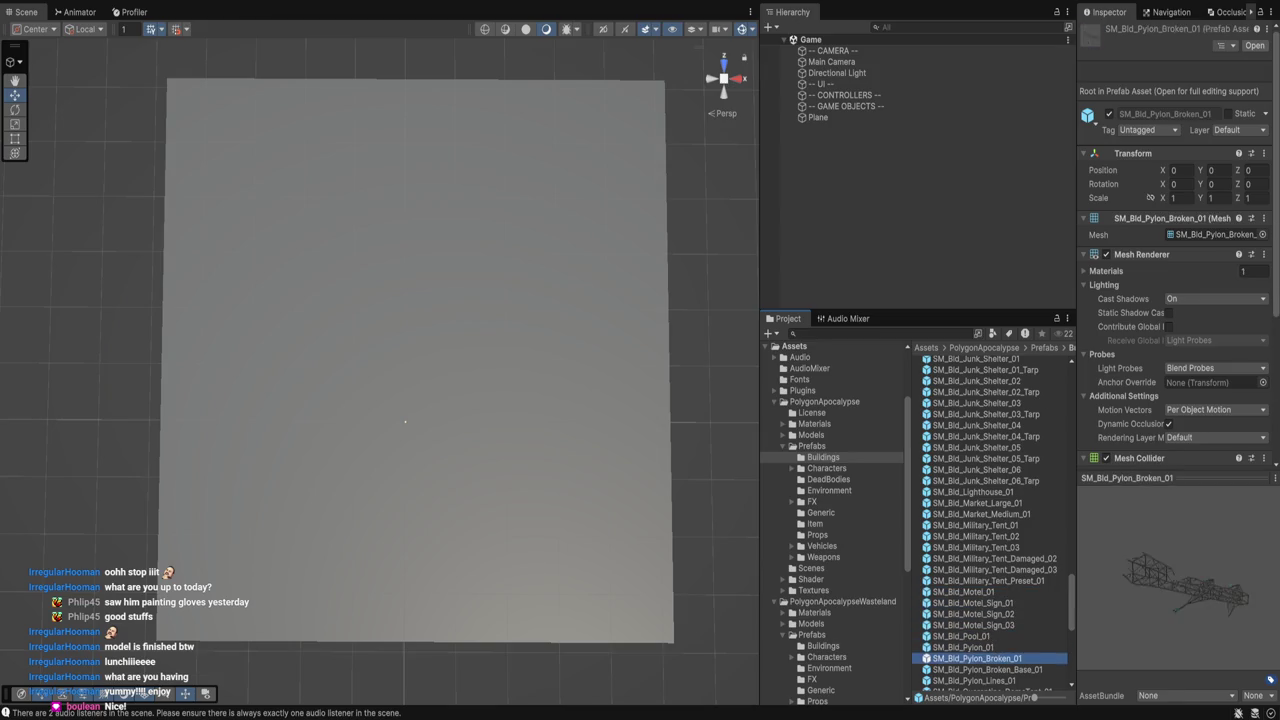
pyautogui.press('Down')
pyautogui.press('Down')
pyautogui.press('Down')
pyautogui.press('Down')
pyautogui.press('Up')
pyautogui.press('Up')
pyautogui.press('Up')
pyautogui.press('Down')
pyautogui.press('Down')
pyautogui.press('Down')
pyautogui.press('Down')
pyautogui.press('Down')
pyautogui.press('Down')
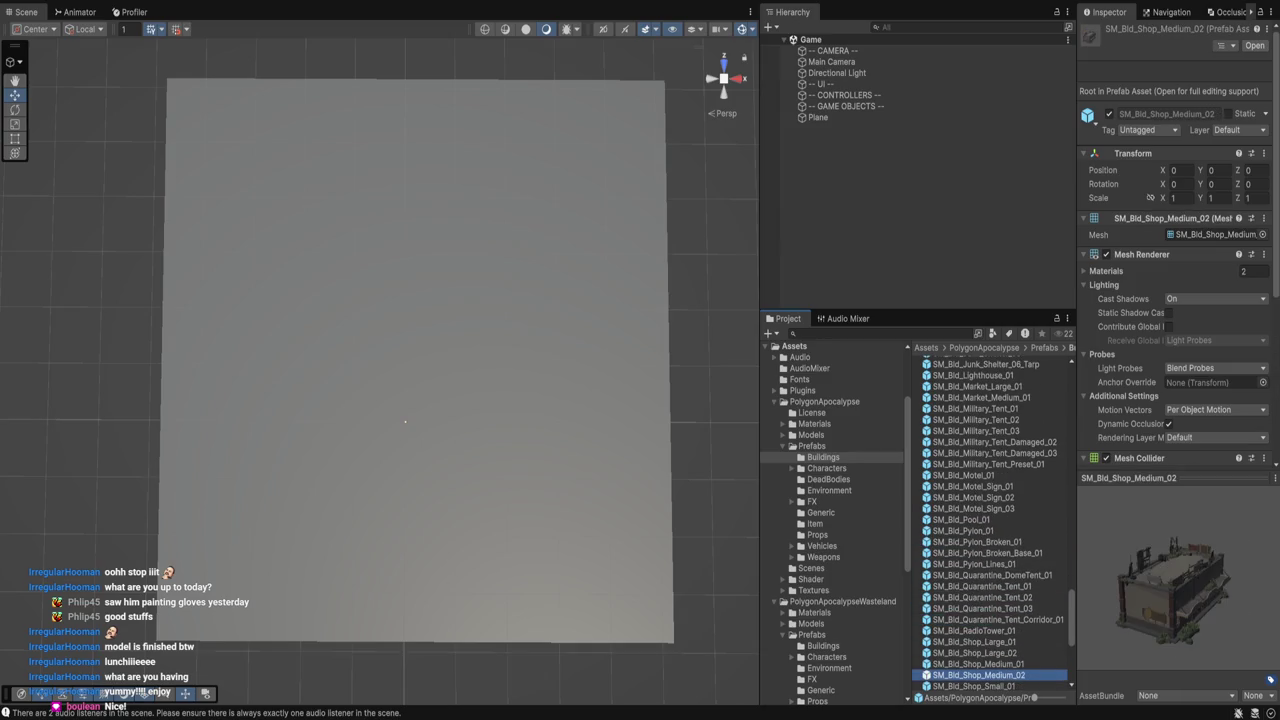
pyautogui.press('Down')
pyautogui.press('Down')
pyautogui.press('Down')
pyautogui.press('Up')
pyautogui.press('Up')
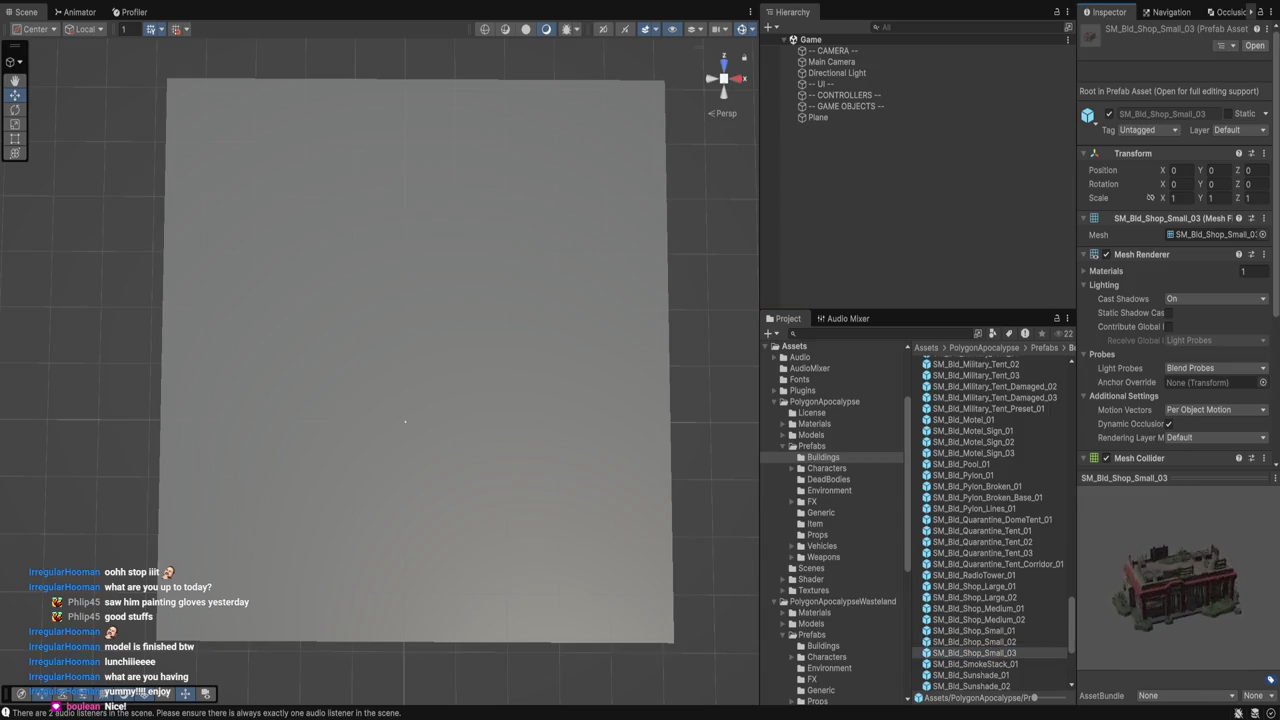
# Preview the trailer and brick and concrete warehouses, rotating one, then settle on SM_Bld_Trailer_01.
pyautogui.scroll(-3, 994, 523)
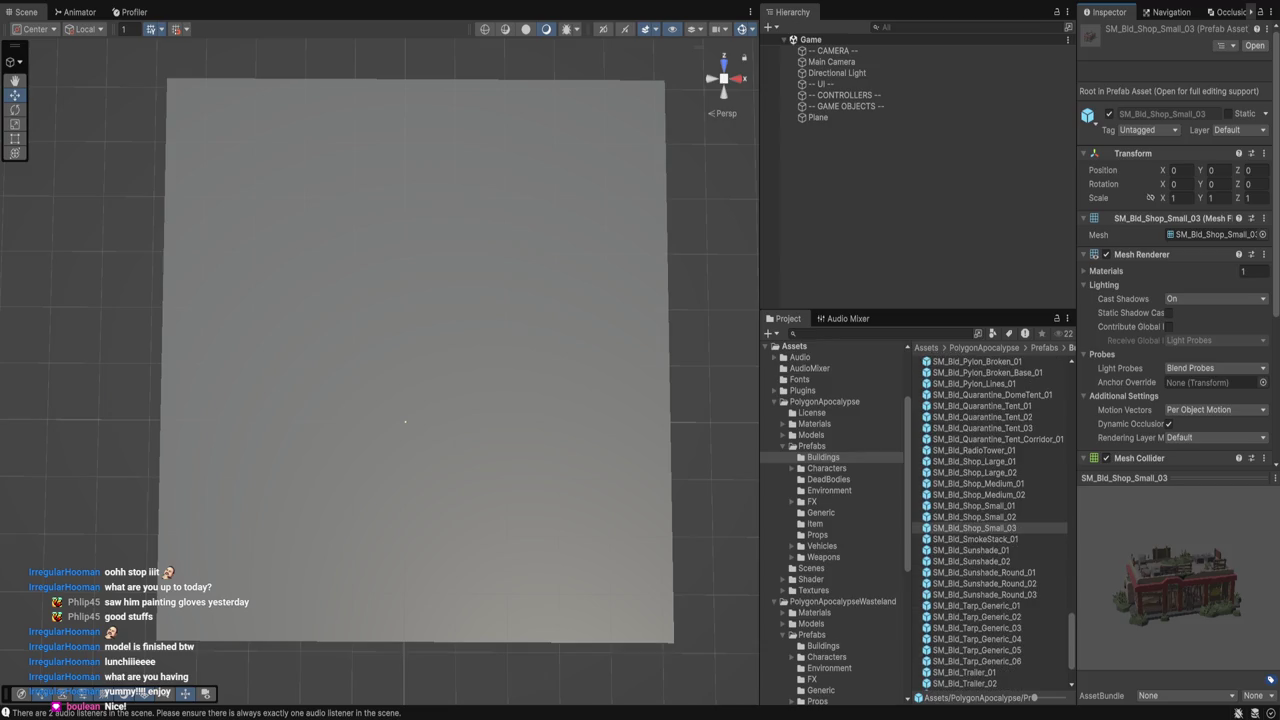
pyautogui.scroll(-2, 994, 520)
pyautogui.click(964, 595)
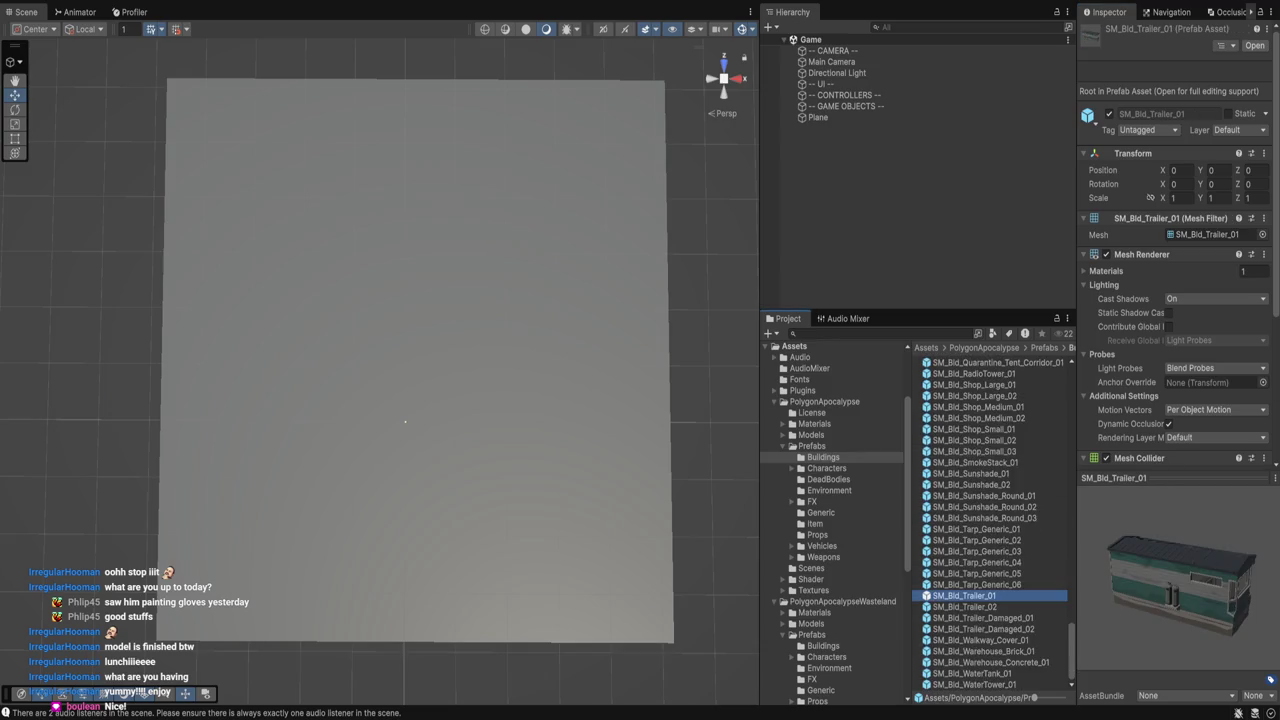
pyautogui.click(983, 651)
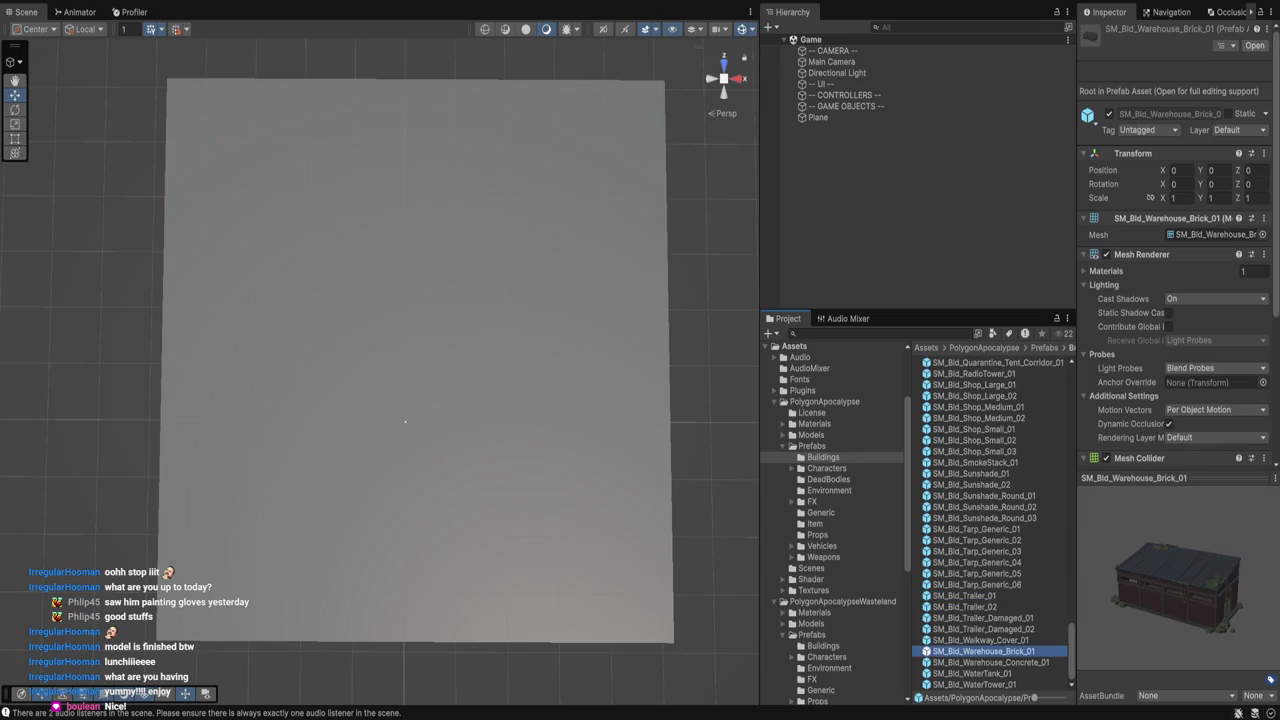
pyautogui.click(990, 662)
pyautogui.moveTo(1175, 590)
pyautogui.mouseDown()
pyautogui.moveTo(1120, 578)
pyautogui.moveTo(1115, 560)
pyautogui.moveTo(1125, 575)
pyautogui.moveTo(1135, 560)
pyautogui.moveTo(1165, 570)
pyautogui.mouseUp()
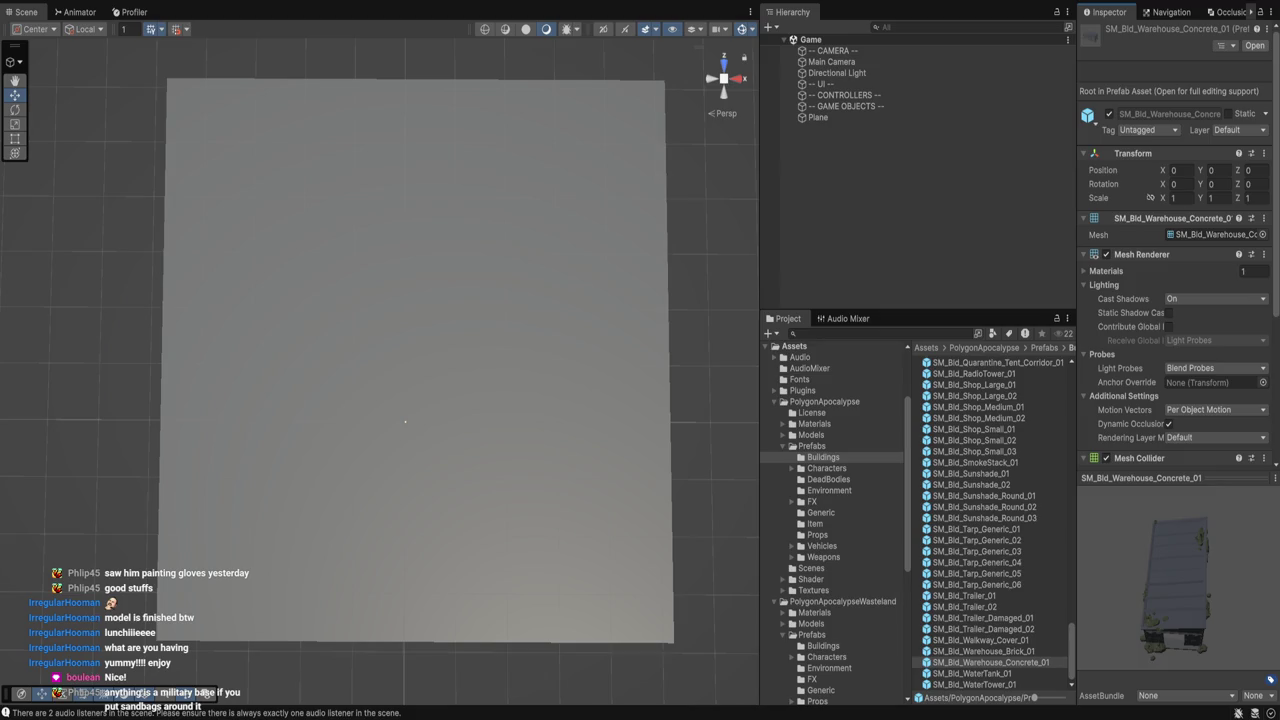
pyautogui.click(976, 584)
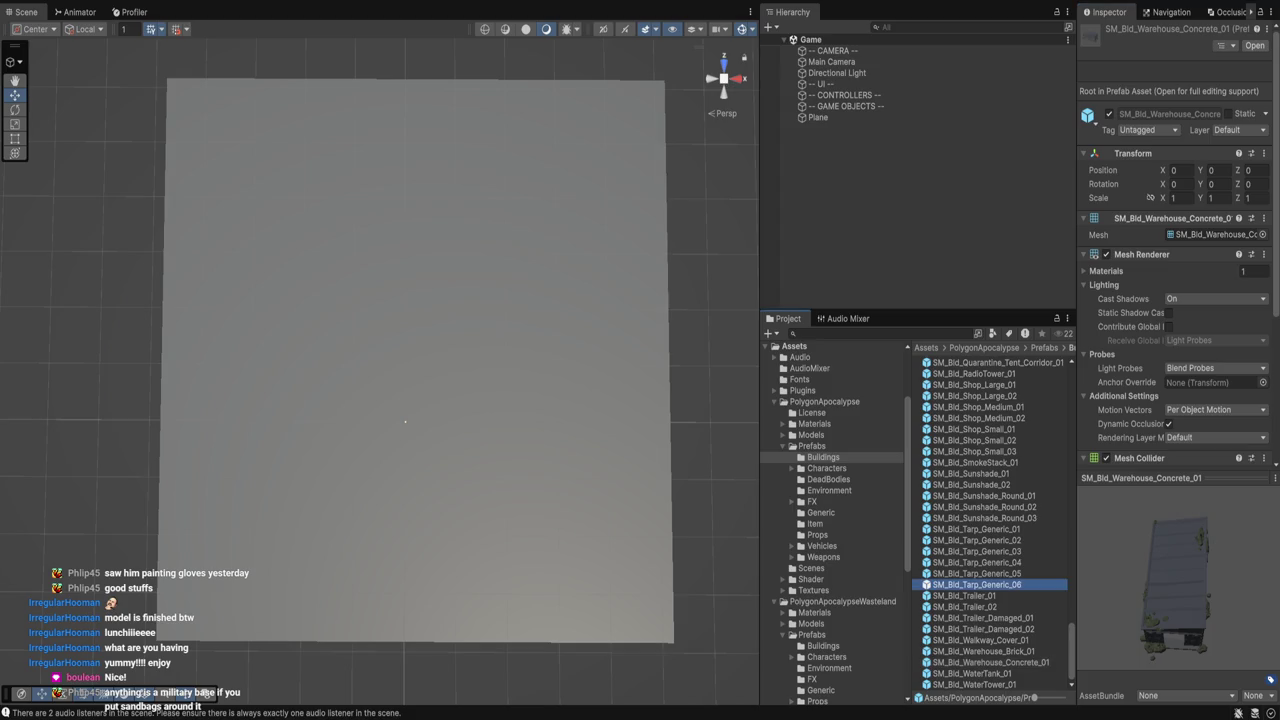
pyautogui.click(964, 595)
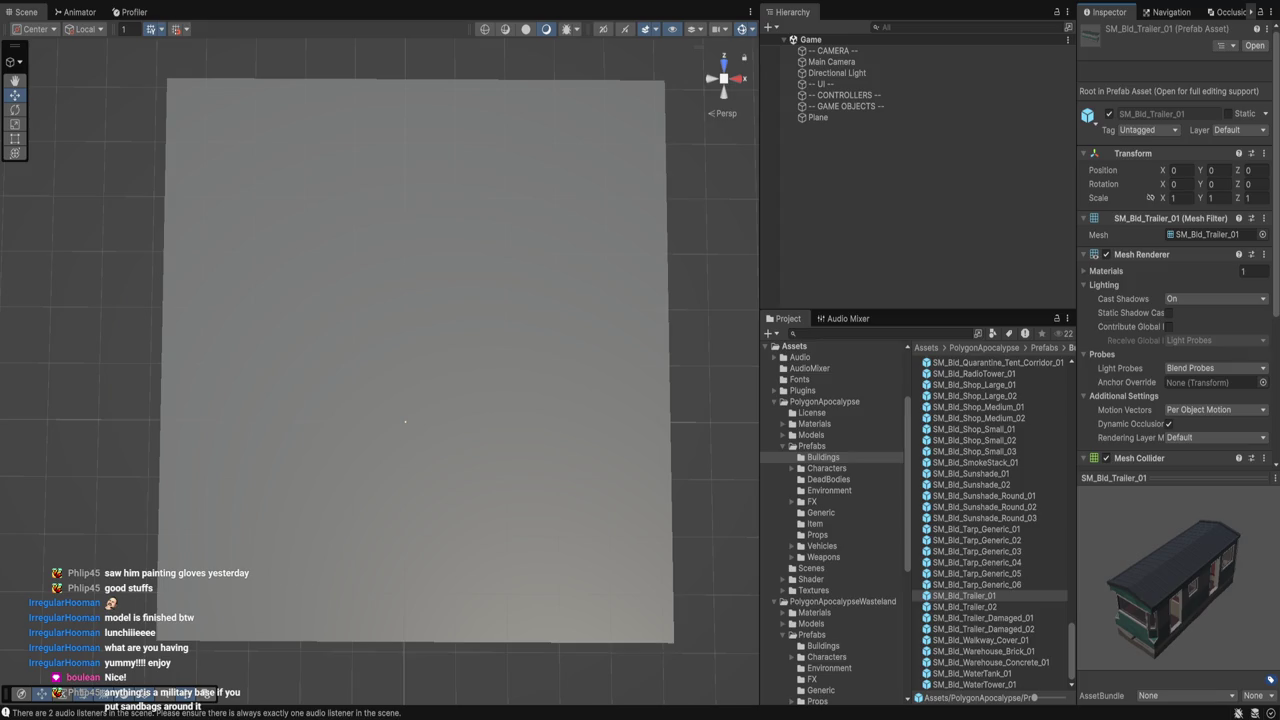
# Open the Wasteland Buildings prefabs and preview SM_Bld_Building_01 and SM_Bld_Building_02.
pyautogui.click(823, 645)
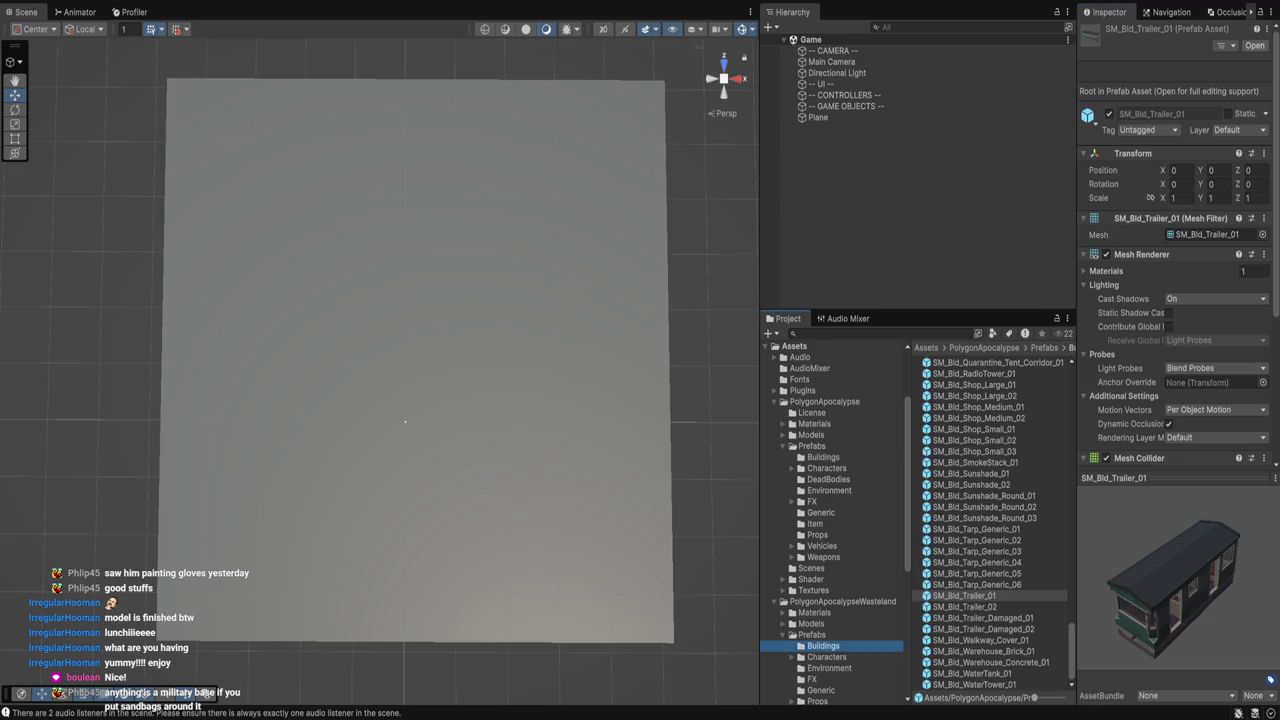
pyautogui.scroll(10, 995, 523)
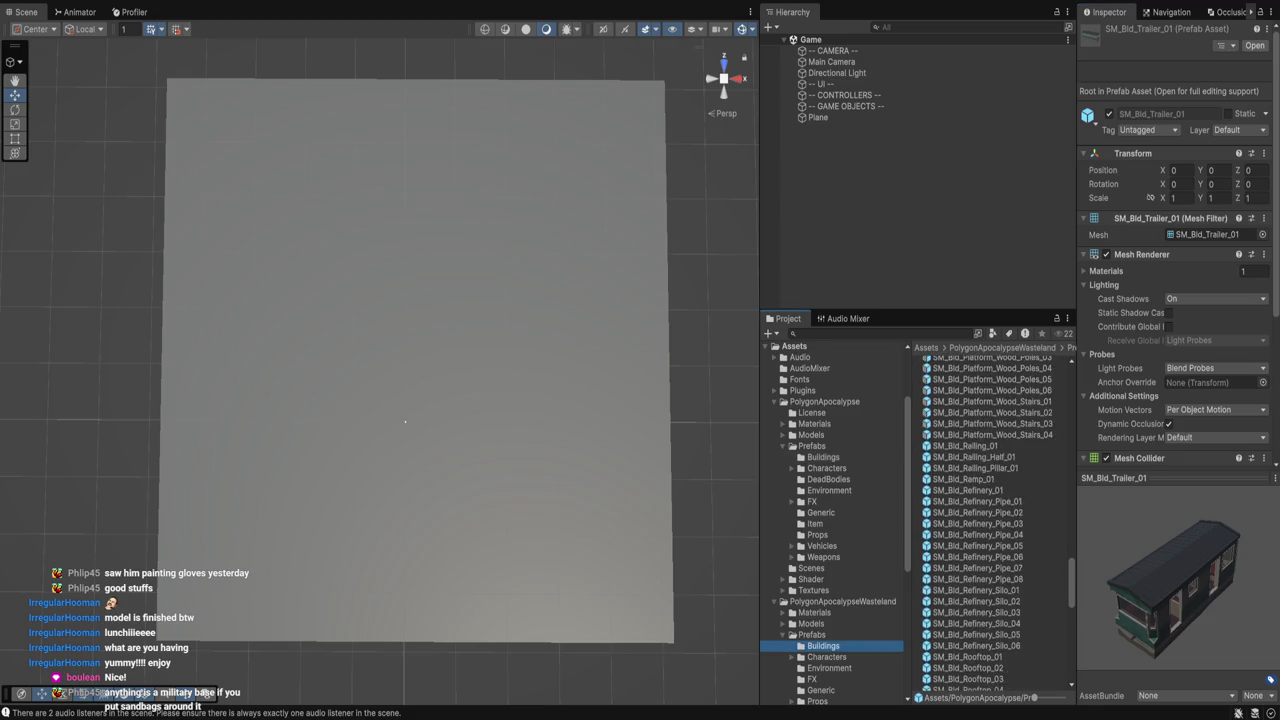
pyautogui.scroll(15, 995, 523)
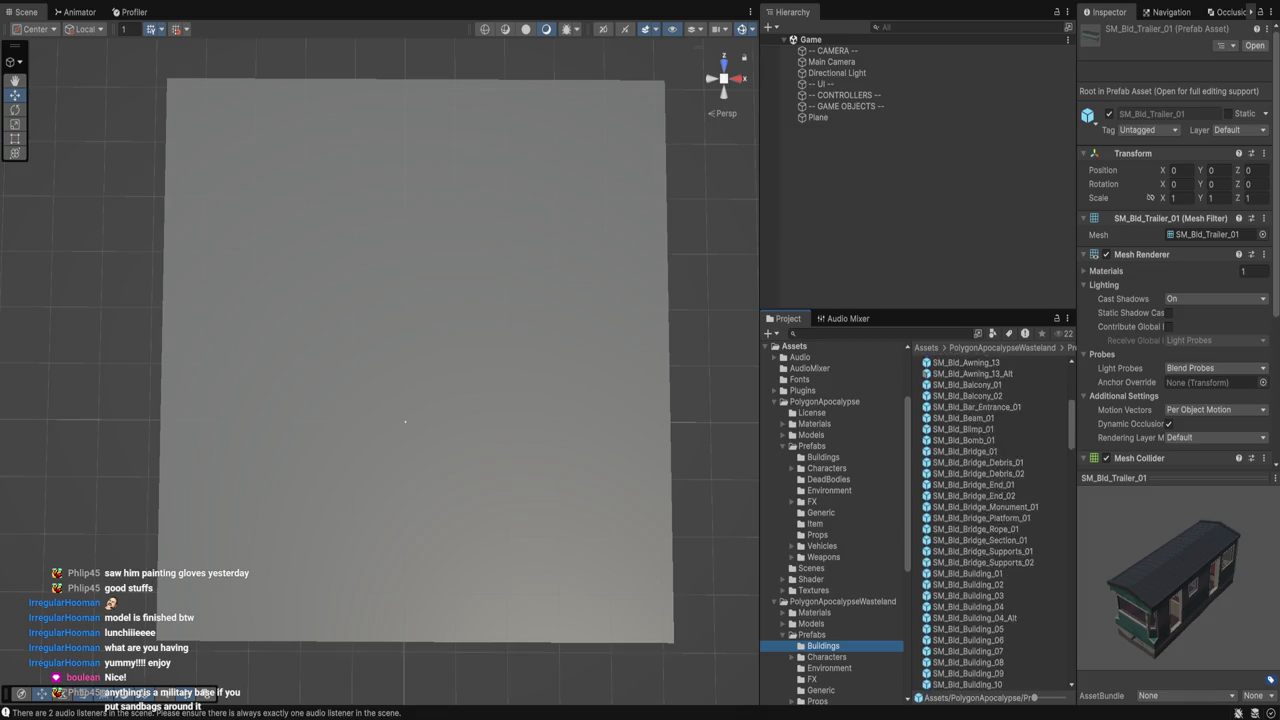
pyautogui.scroll(-10, 995, 523)
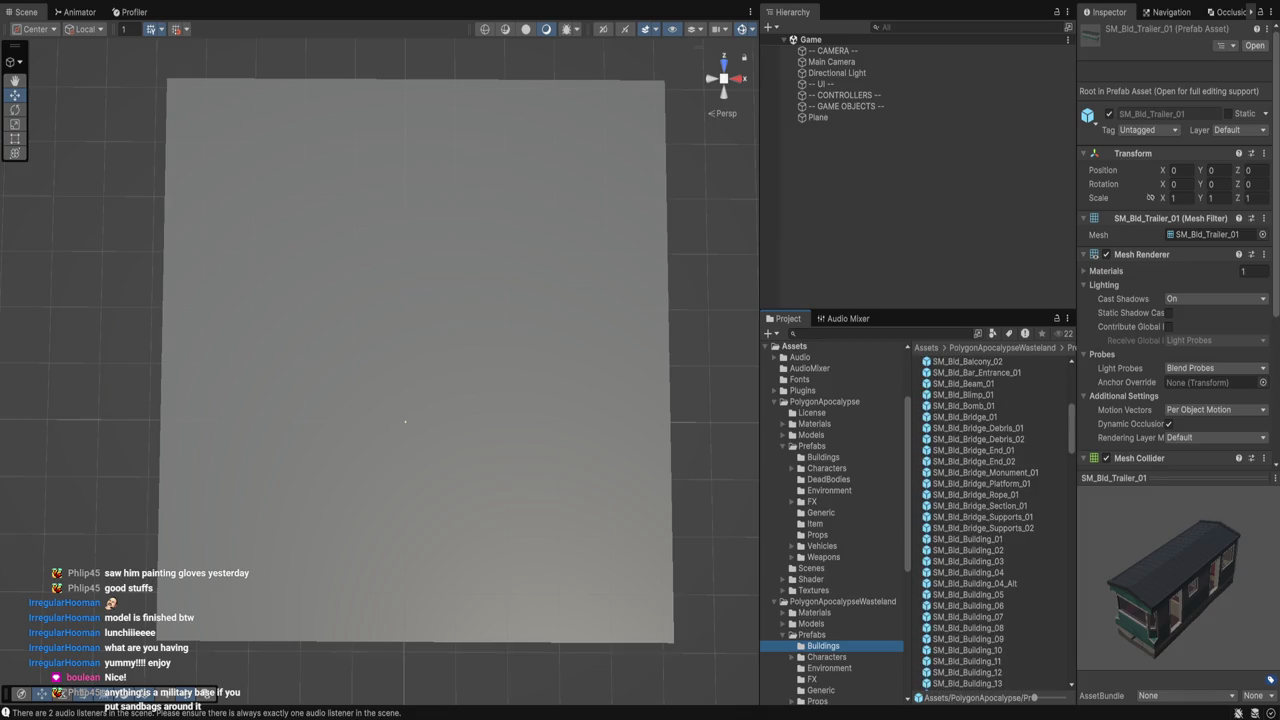
pyautogui.click(967, 538)
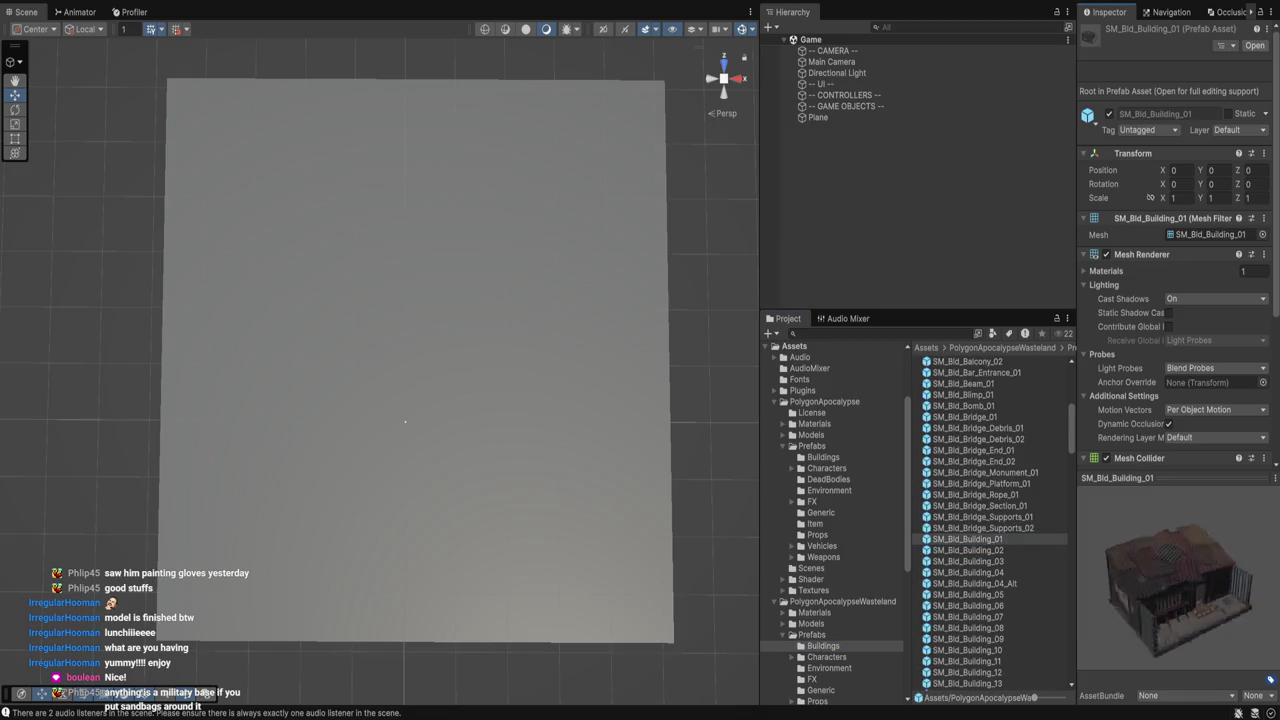
pyautogui.click(967, 550)
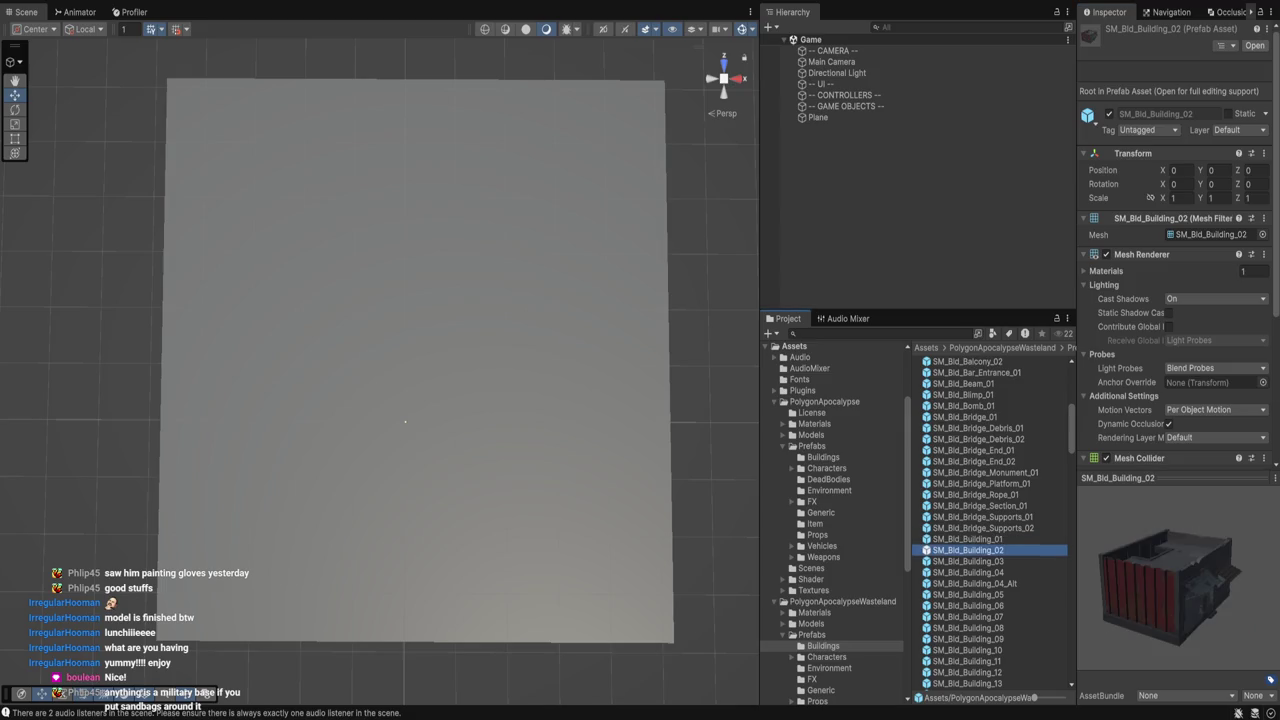
# Step through the building, bus, door, garage, gas station and plane prefab previews.
pyautogui.press('Down')
pyautogui.press('Down')
pyautogui.press('Down')
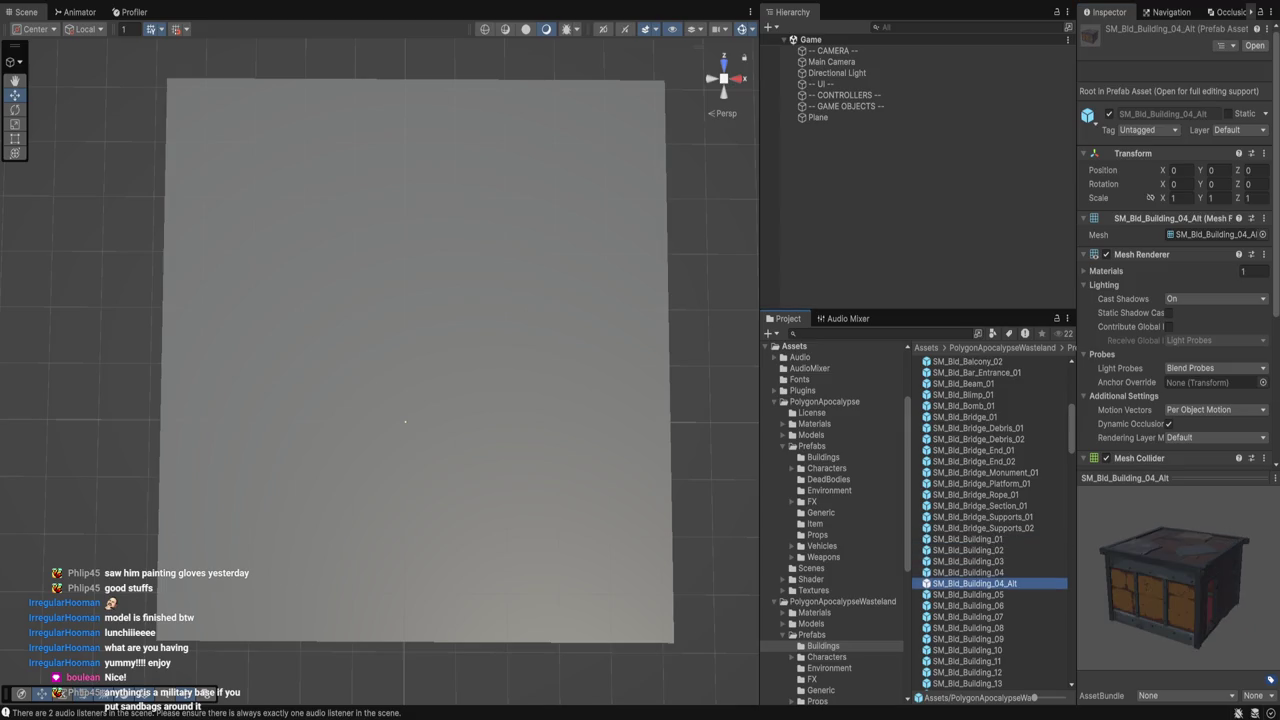
pyautogui.press('Down')
pyautogui.press('Down')
pyautogui.press('Down')
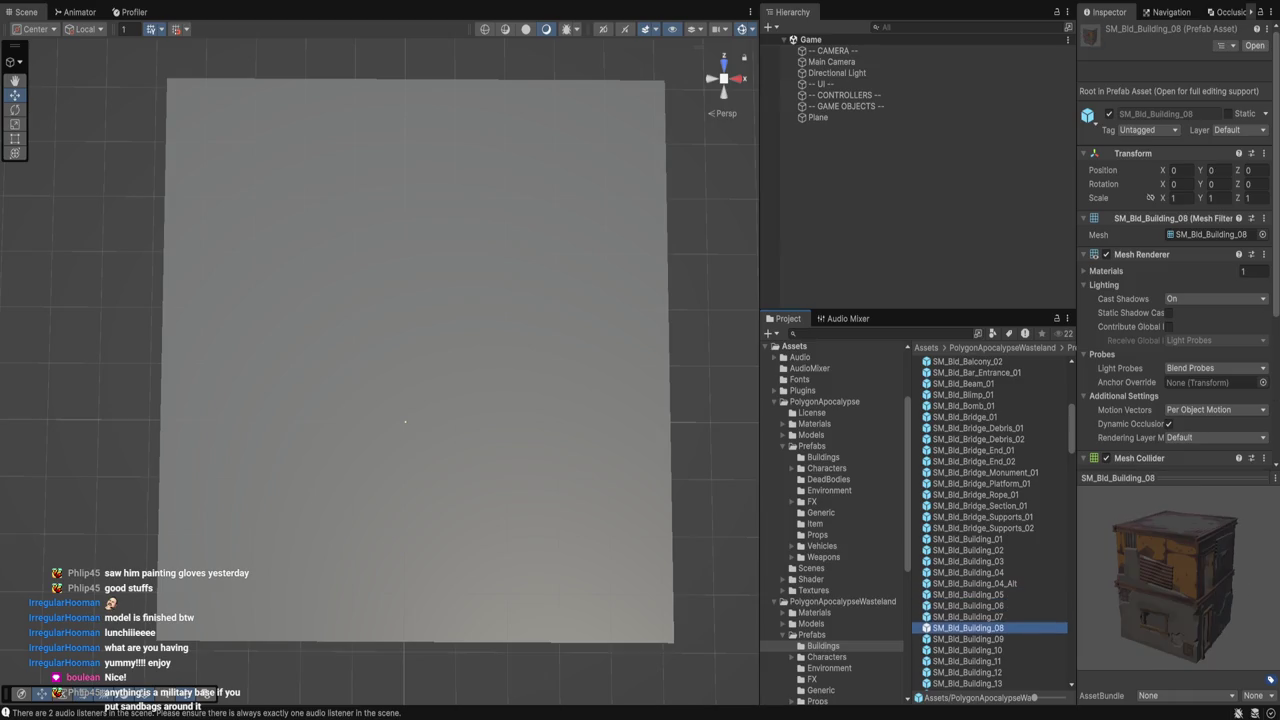
pyautogui.press('Down')
pyautogui.press('Down')
pyautogui.press('Down')
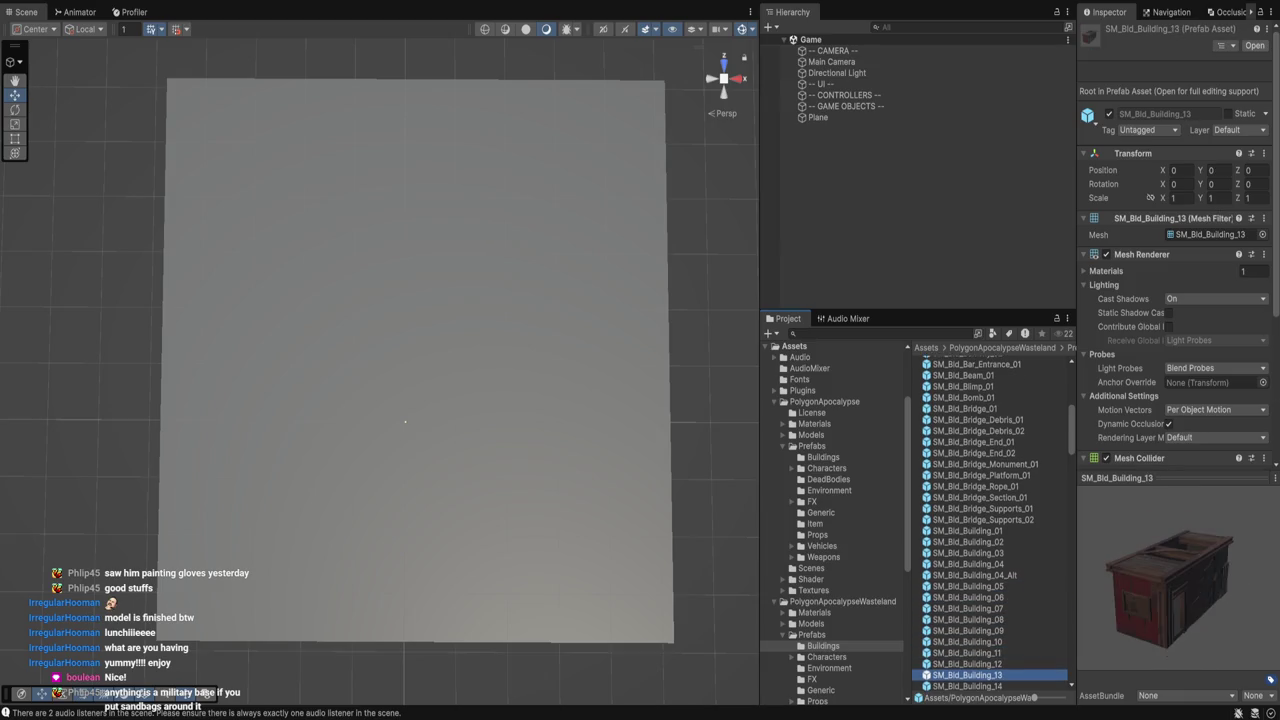
pyautogui.press('Down')
pyautogui.press('Down')
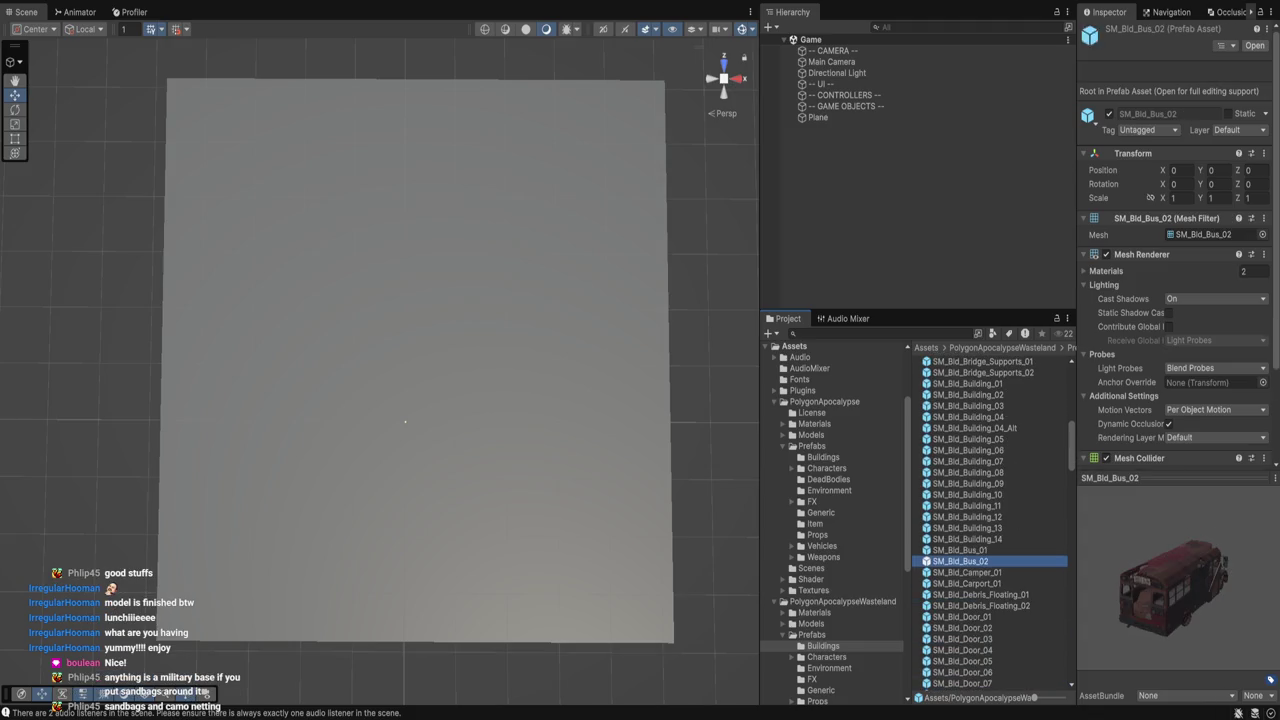
pyautogui.press('Down')
pyautogui.press('Down')
pyautogui.press('Down')
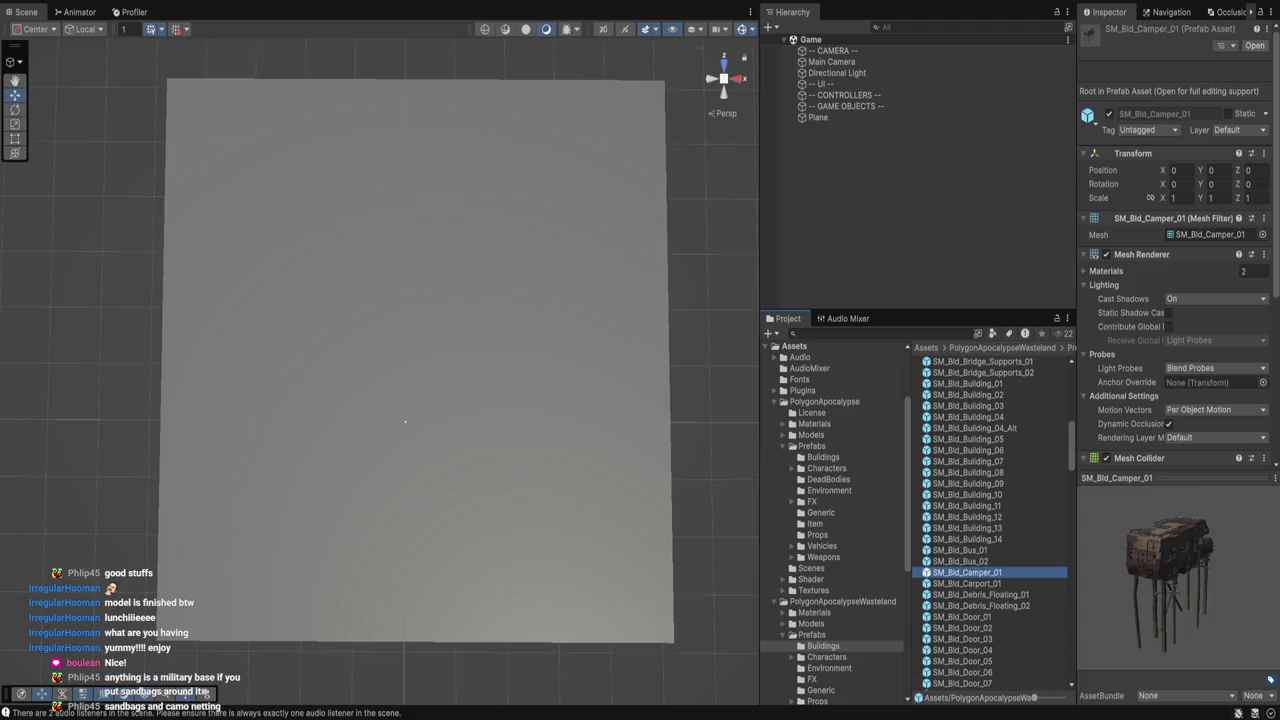
pyautogui.press('Down')
pyautogui.press('Down')
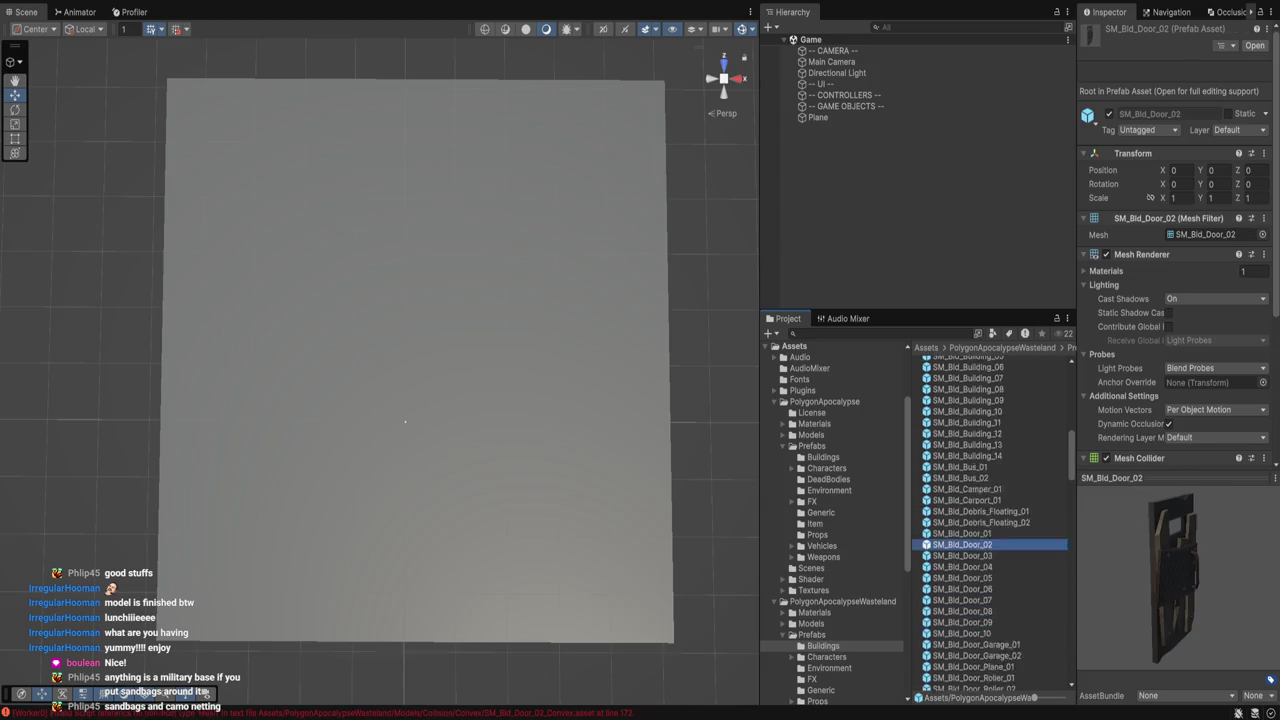
pyautogui.press('Down')
pyautogui.press('Down')
pyautogui.press('Down')
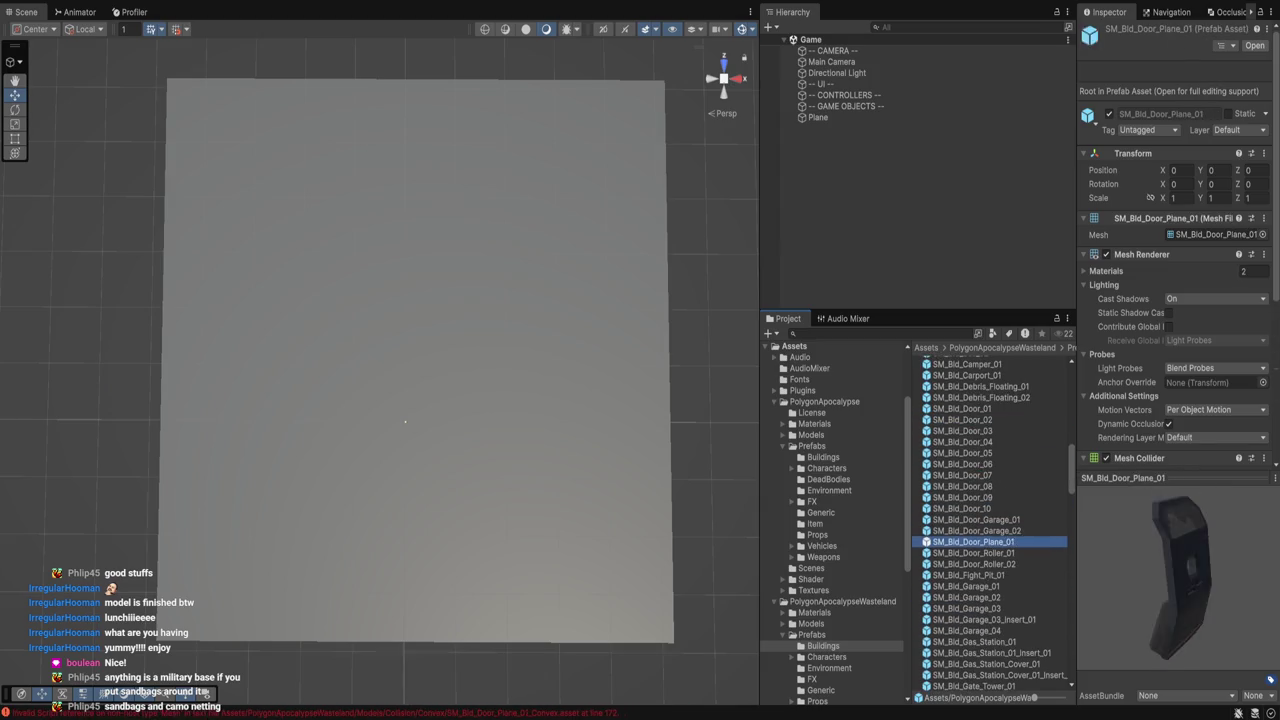
pyautogui.press('Down')
pyautogui.press('Down')
pyautogui.press('Down')
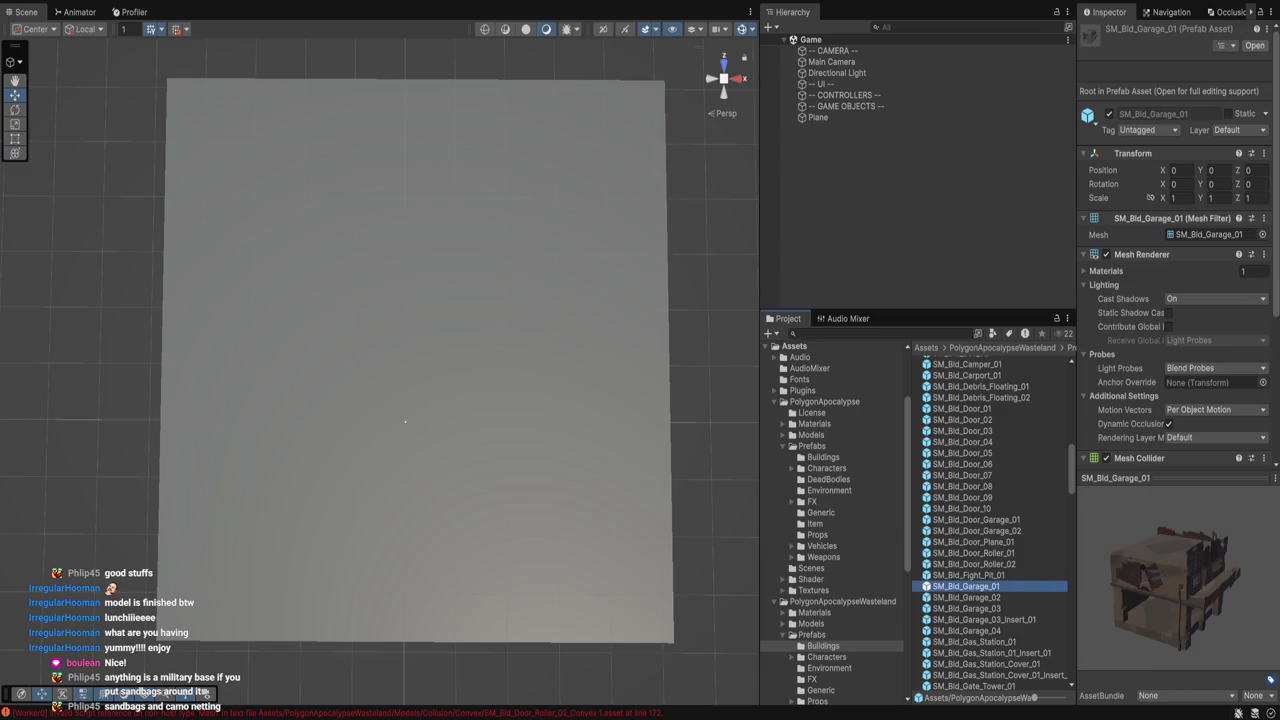
pyautogui.press('Down')
pyautogui.press('Down')
pyautogui.press('Down')
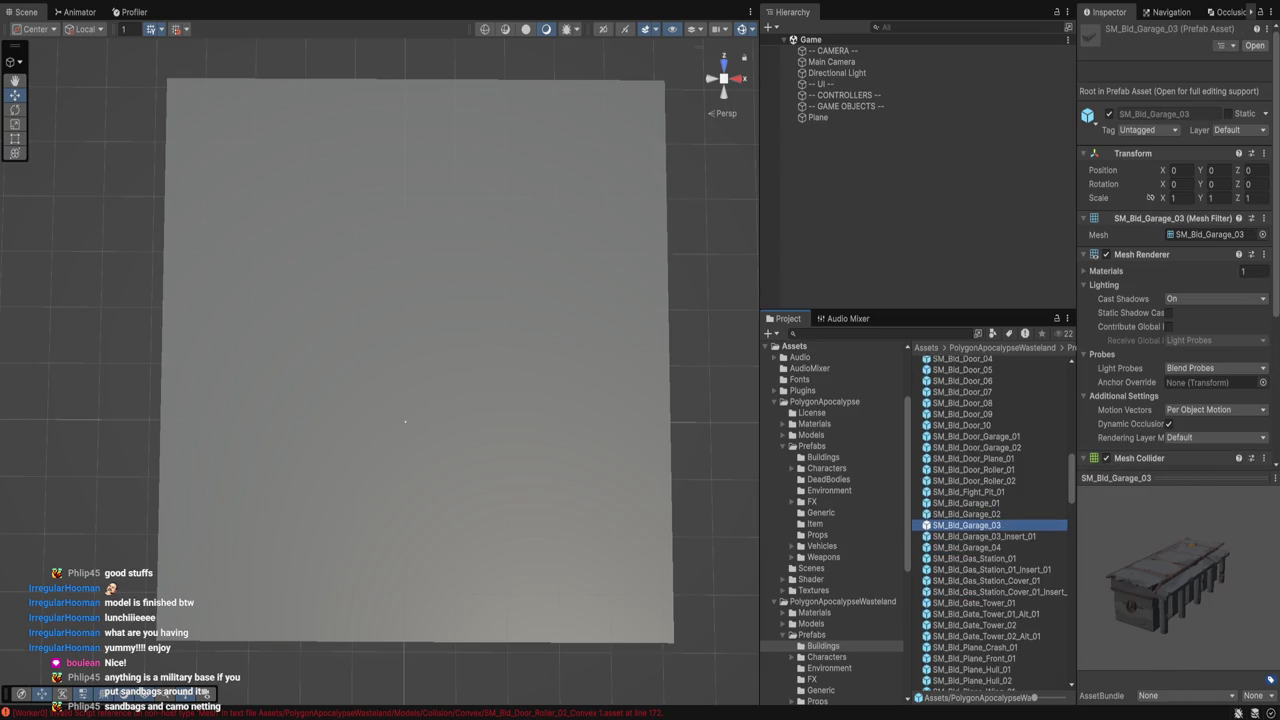
pyautogui.press('Down')
pyautogui.press('Down')
pyautogui.press('Down')
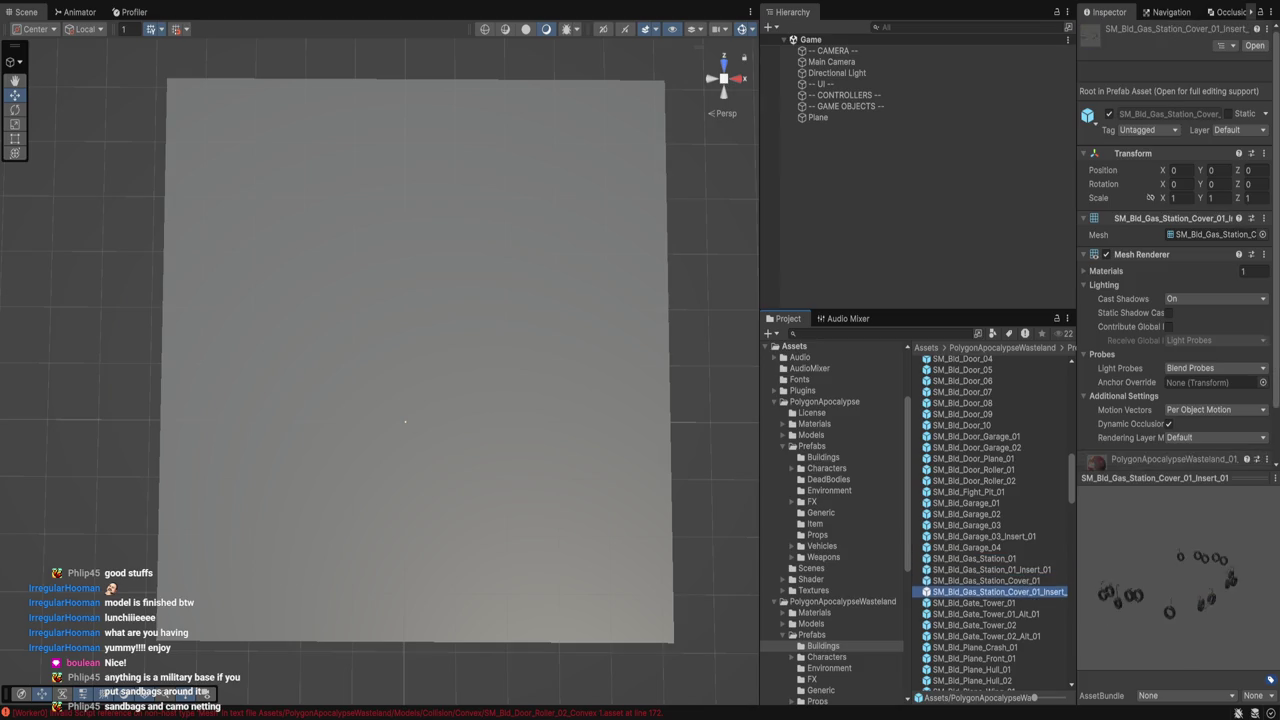
pyautogui.press('Down')
pyautogui.press('Down')
pyautogui.press('Down')
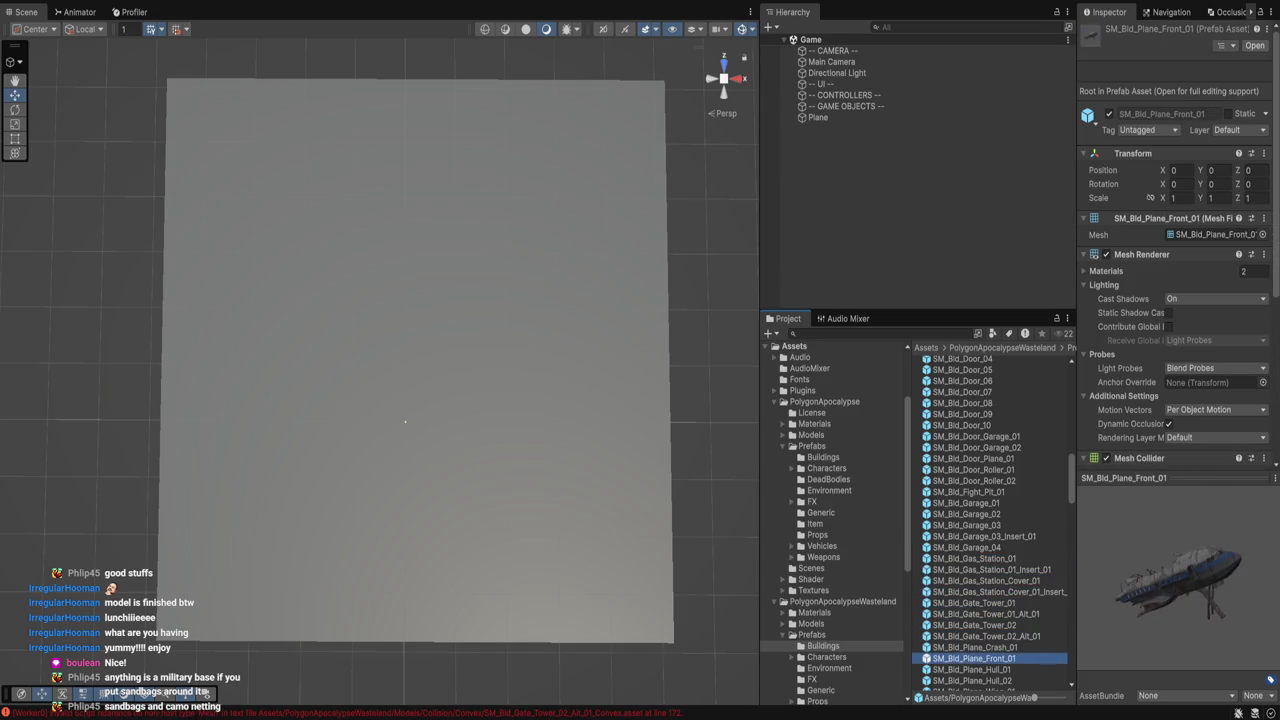
pyautogui.press('Up')
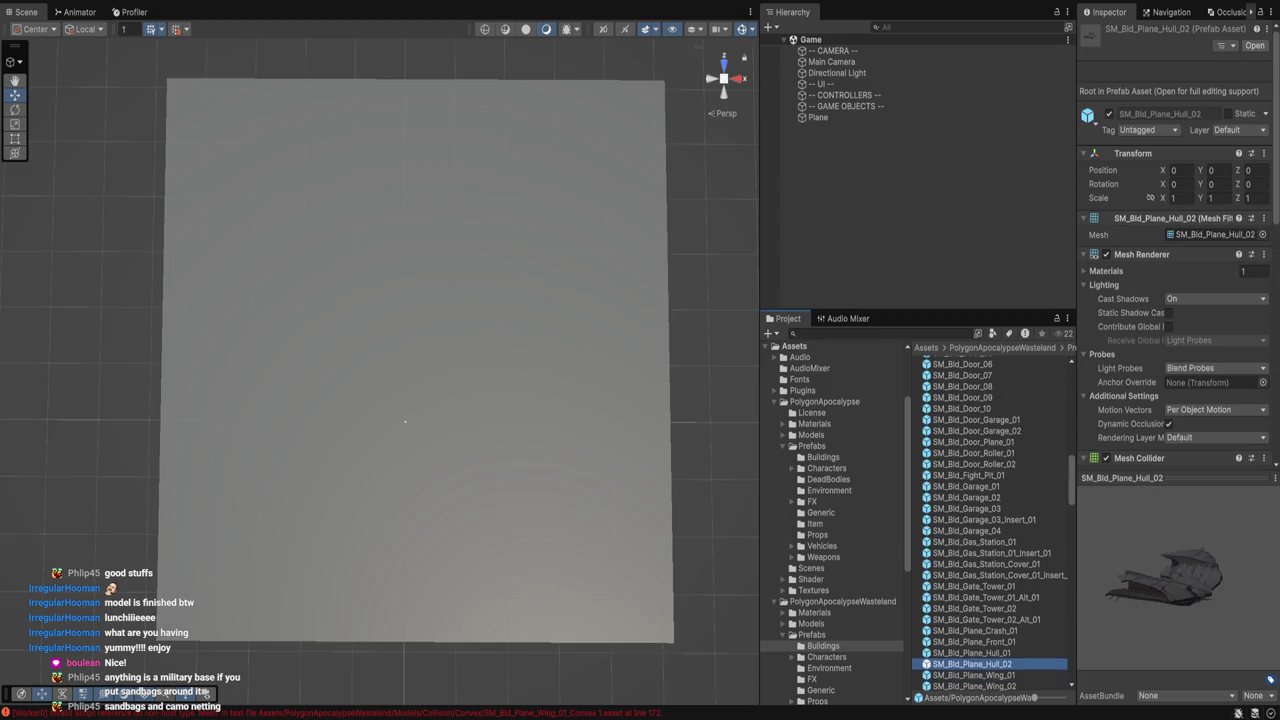
pyautogui.press('Up')
pyautogui.press('Up')
pyautogui.press('Up')
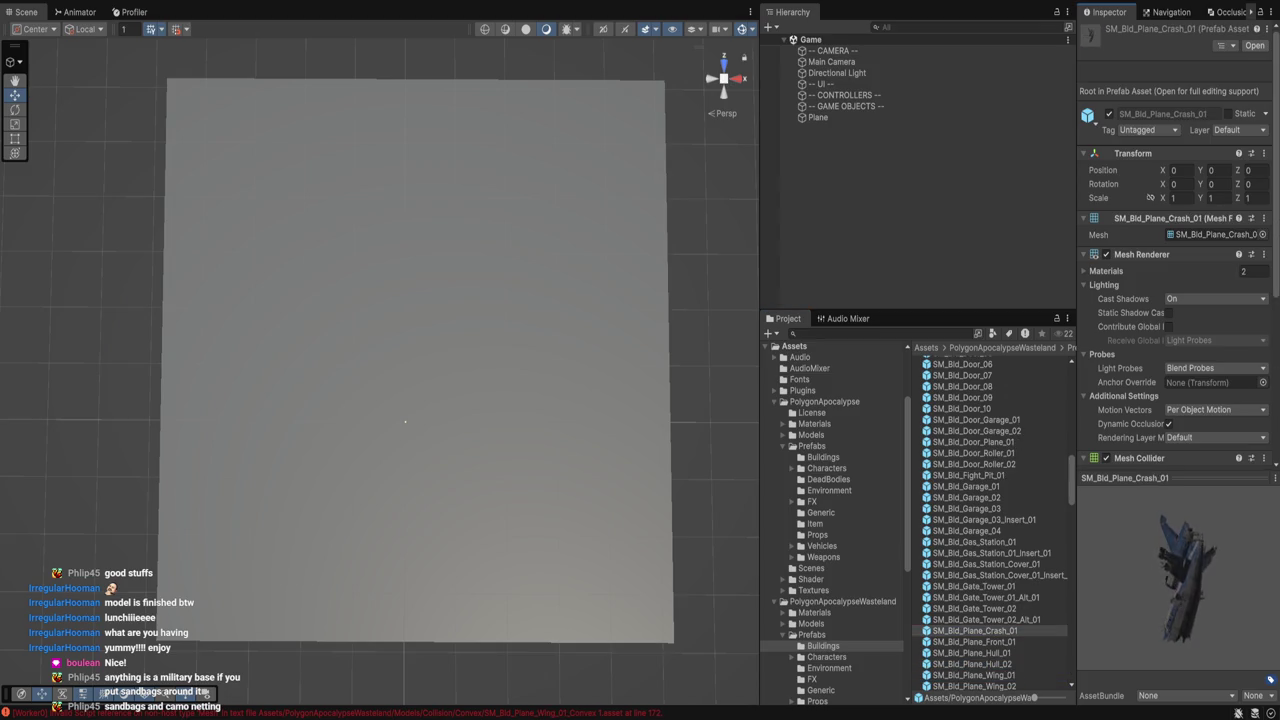
pyautogui.scroll(-5, 990, 520)
# Compare the metal platform and railing prefabs, settling on SM_Bld_Platform_Metal_1x1_01.
pyautogui.click(975, 530)
pyautogui.press('Down')
pyautogui.press('Down')
pyautogui.press('Down')
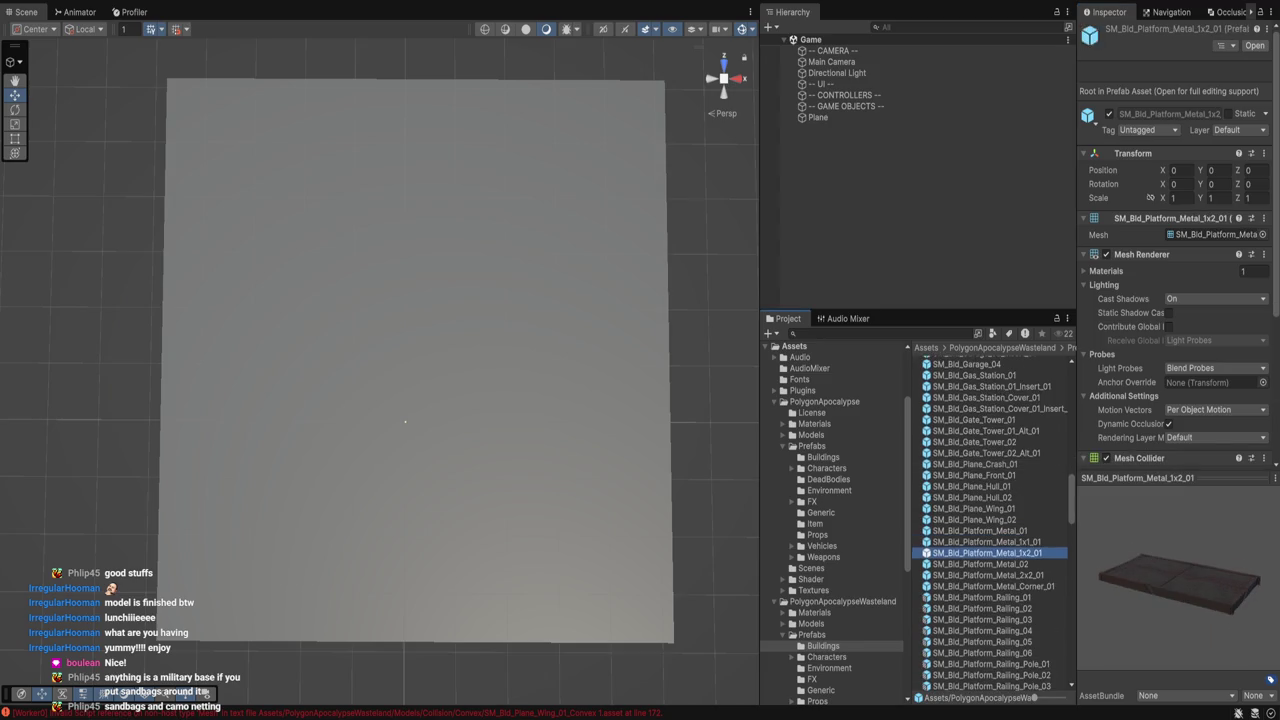
pyautogui.press('Down')
pyautogui.moveTo(1175, 580); pyautogui.dragTo(1240, 595)
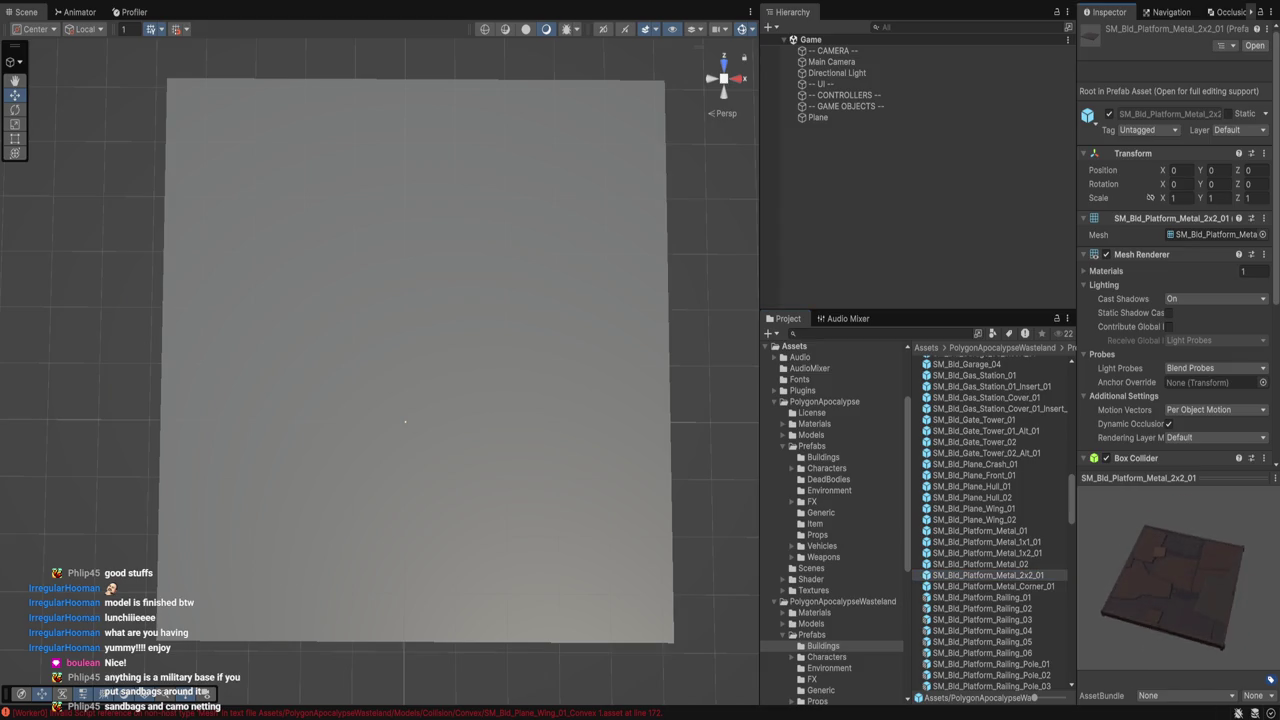
pyautogui.press('Down')
pyautogui.press('Down')
pyautogui.press('Down')
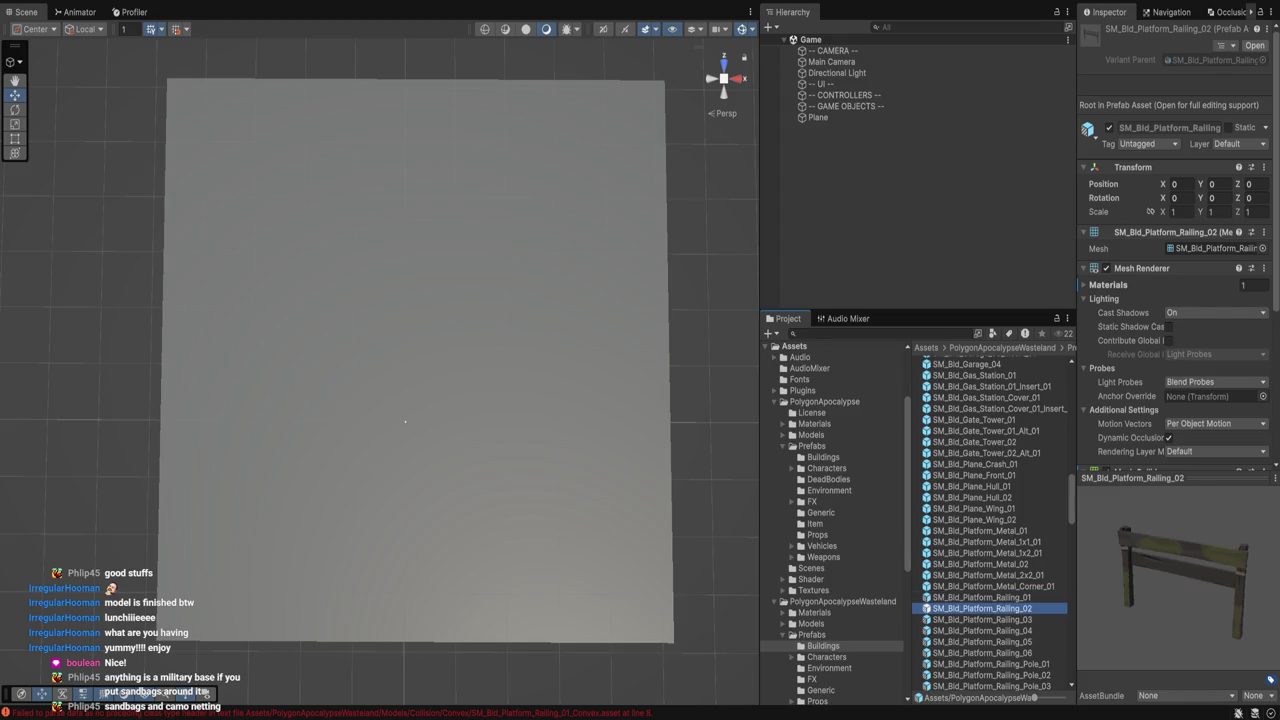
pyautogui.press('Down')
pyautogui.press('Down')
pyautogui.press('Down')
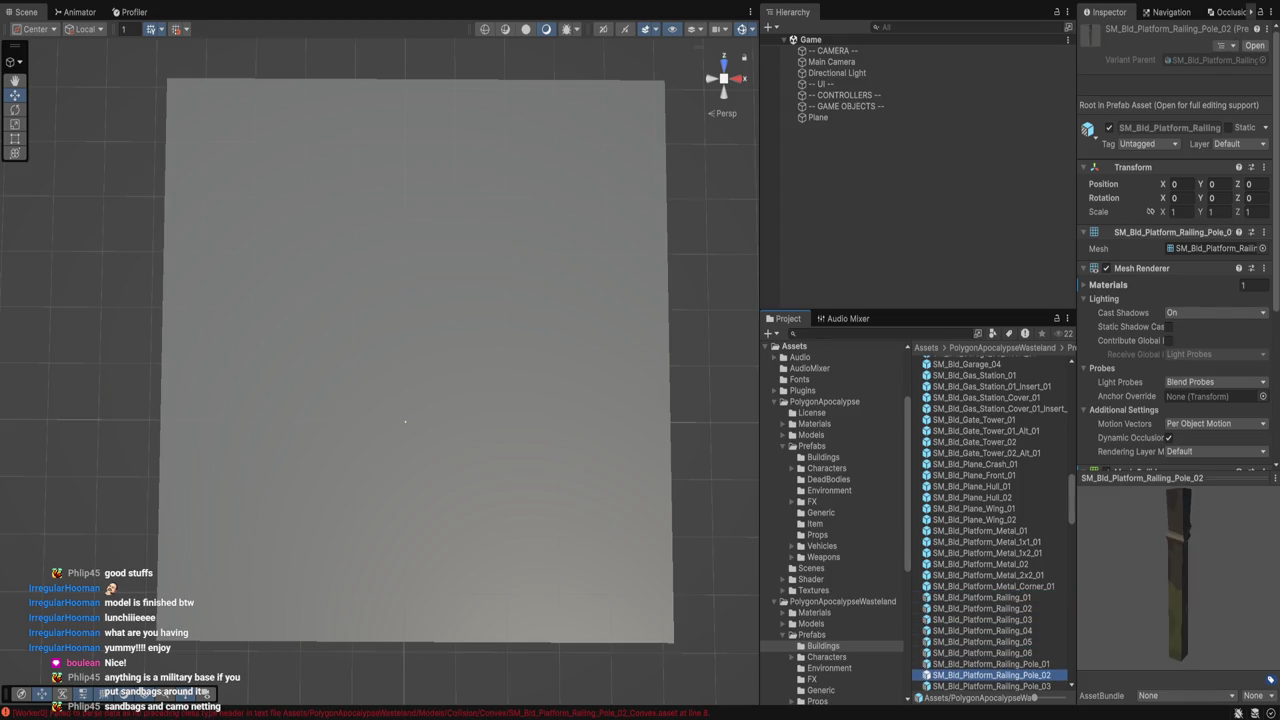
pyautogui.click(985, 541)
pyautogui.press('Down')
pyautogui.press('Down')
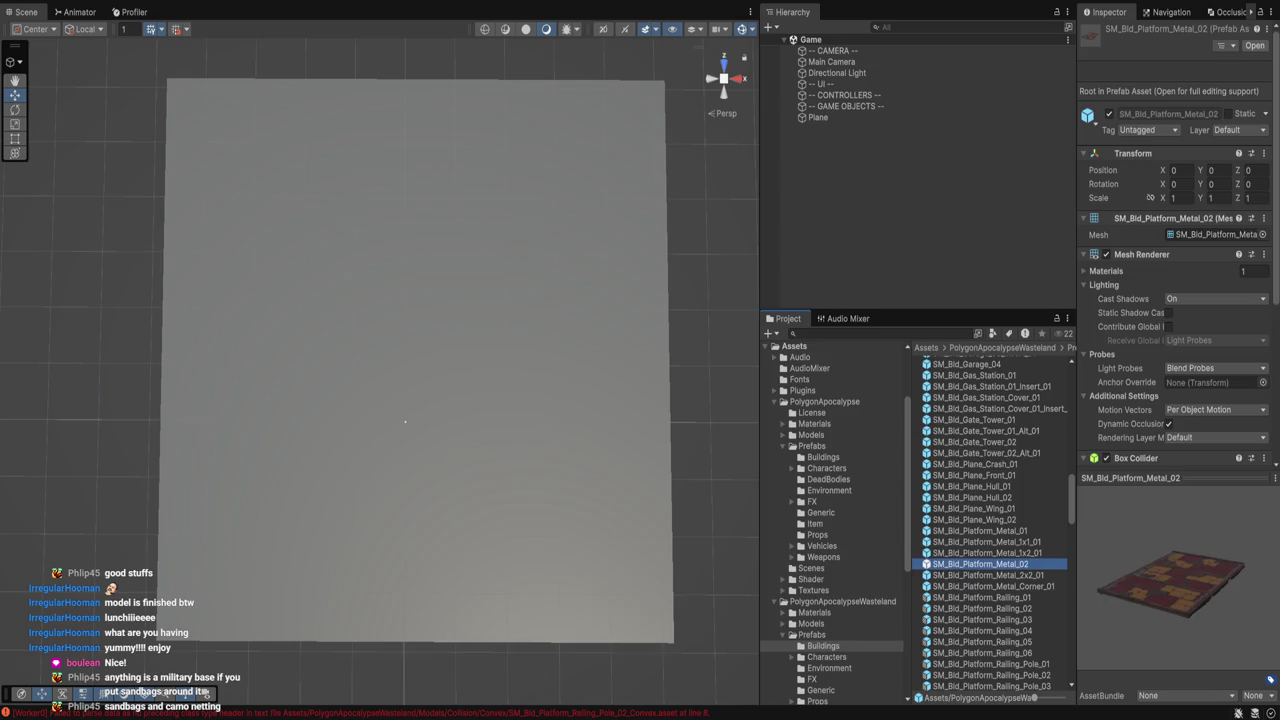
pyautogui.press('Down')
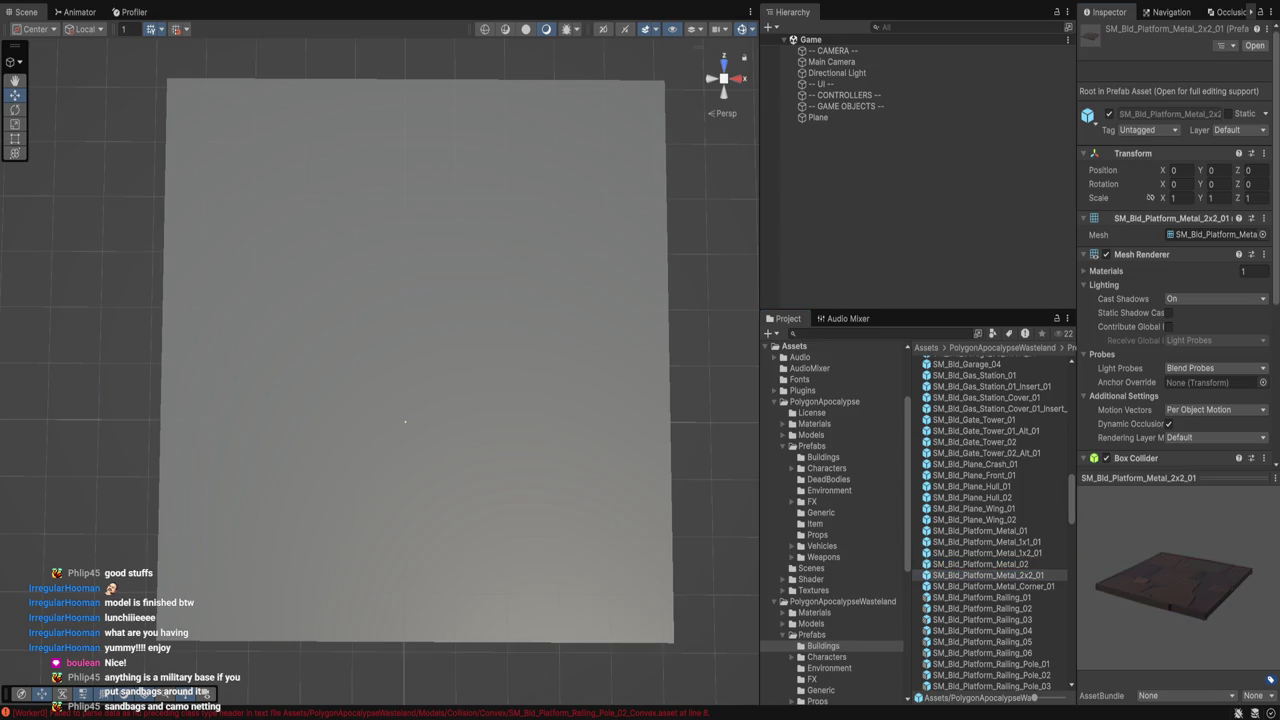
pyautogui.click(986, 541)
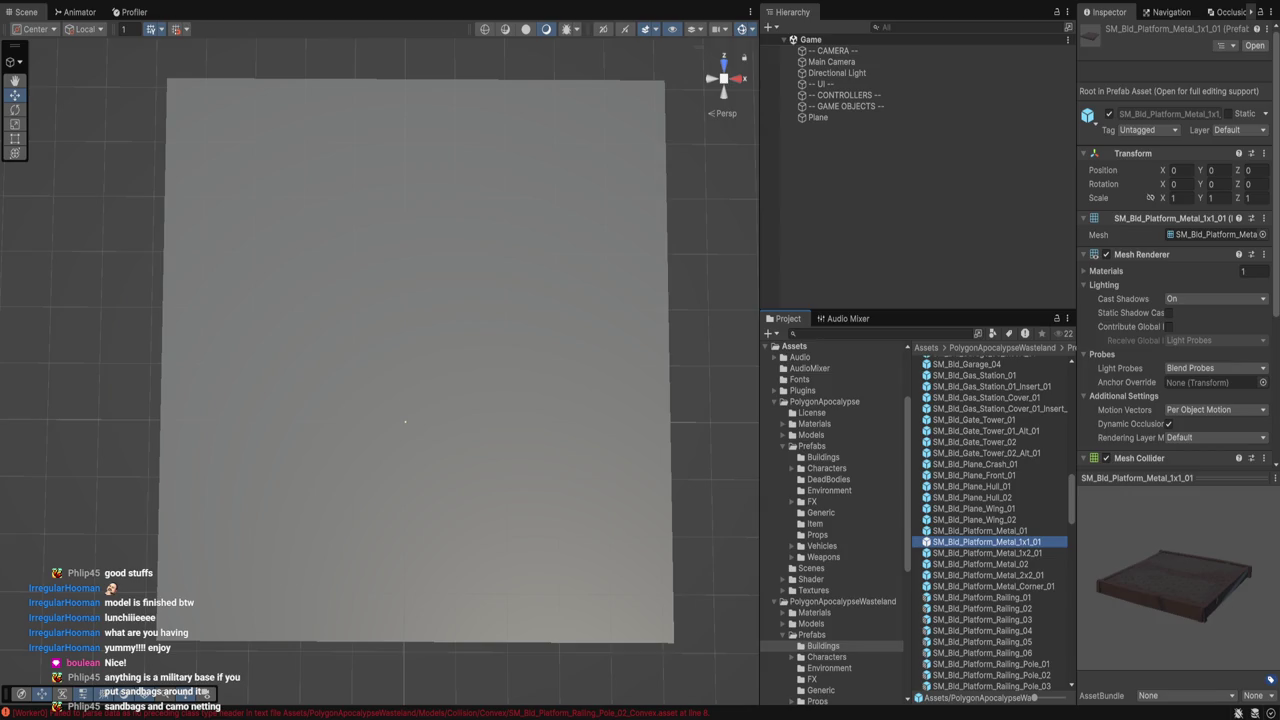
# Place SM_Bld_Platform_Metal_1x1_01 and SM_Bld_Platform_Metal_2x2_01 on the ground plane and frame them.
pyautogui.moveTo(986, 541); pyautogui.dragTo(345, 246)
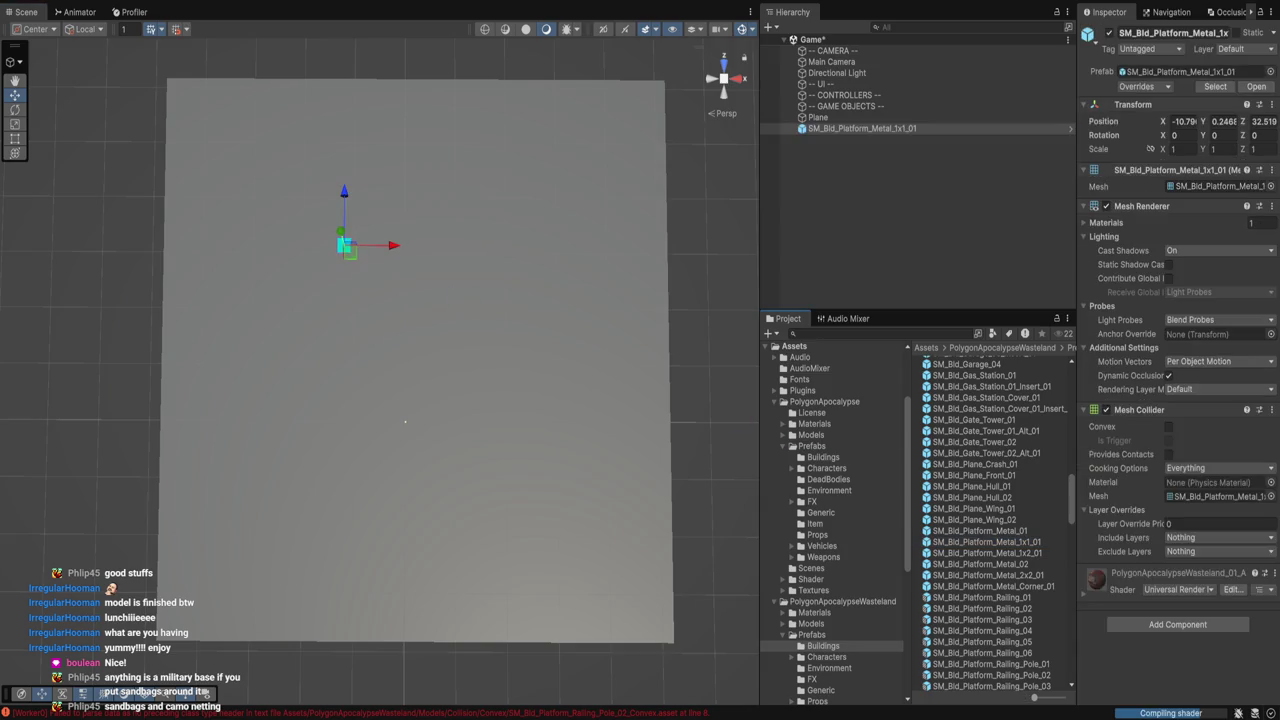
pyautogui.click(988, 575)
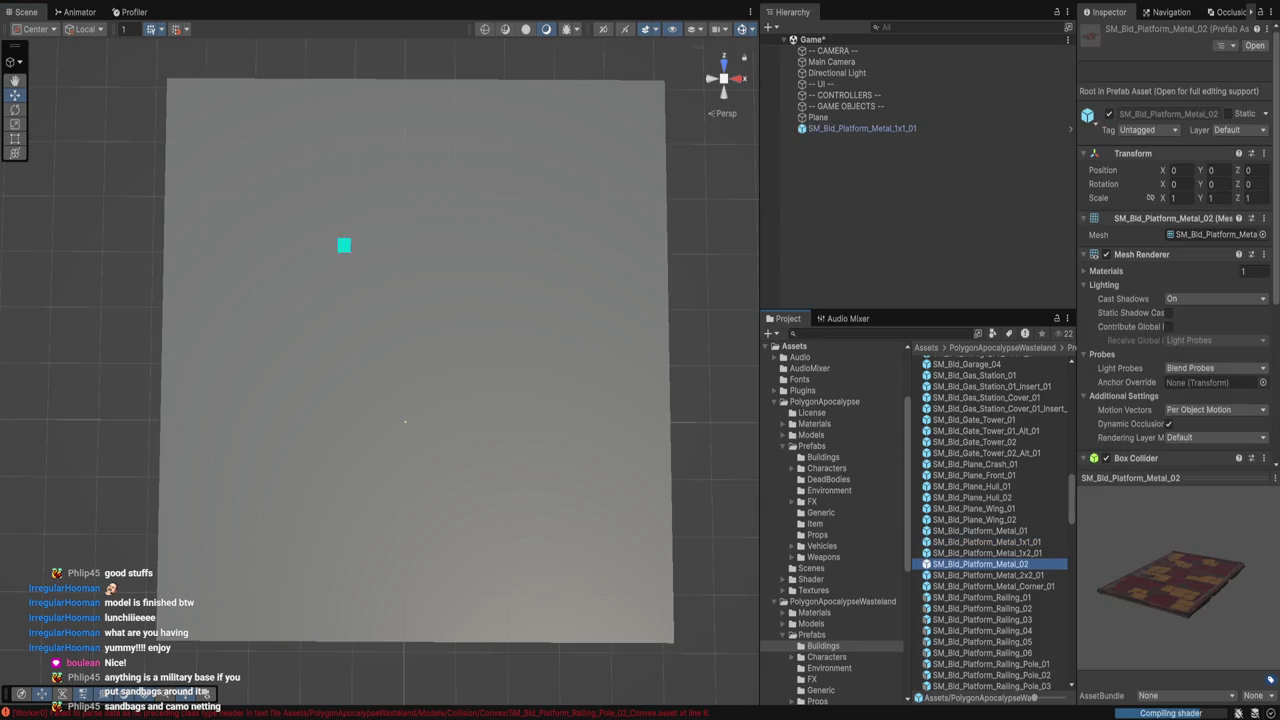
pyautogui.moveTo(988, 575)
pyautogui.mouseDown()
pyautogui.moveTo(337, 274)
pyautogui.moveTo(344, 283)
pyautogui.mouseUp()
pyautogui.scroll(2, 405, 421)
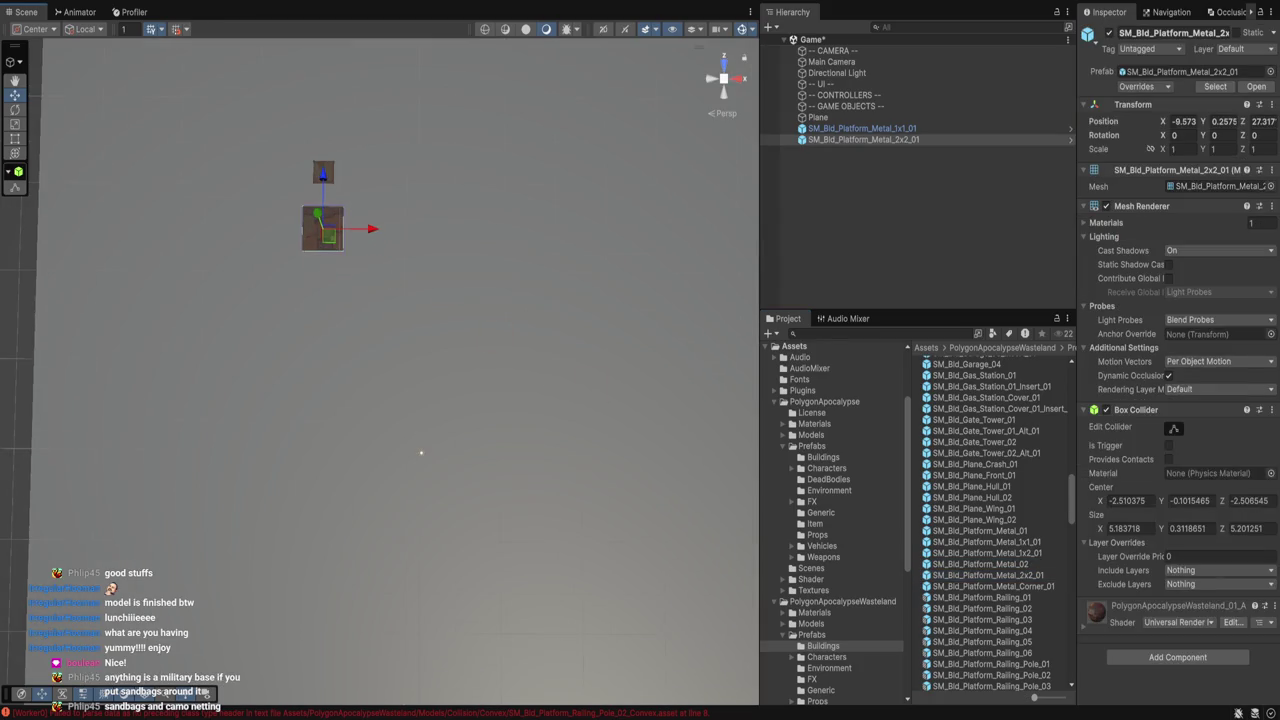
pyautogui.press('f')
pyautogui.scroll(-10, 995, 520)
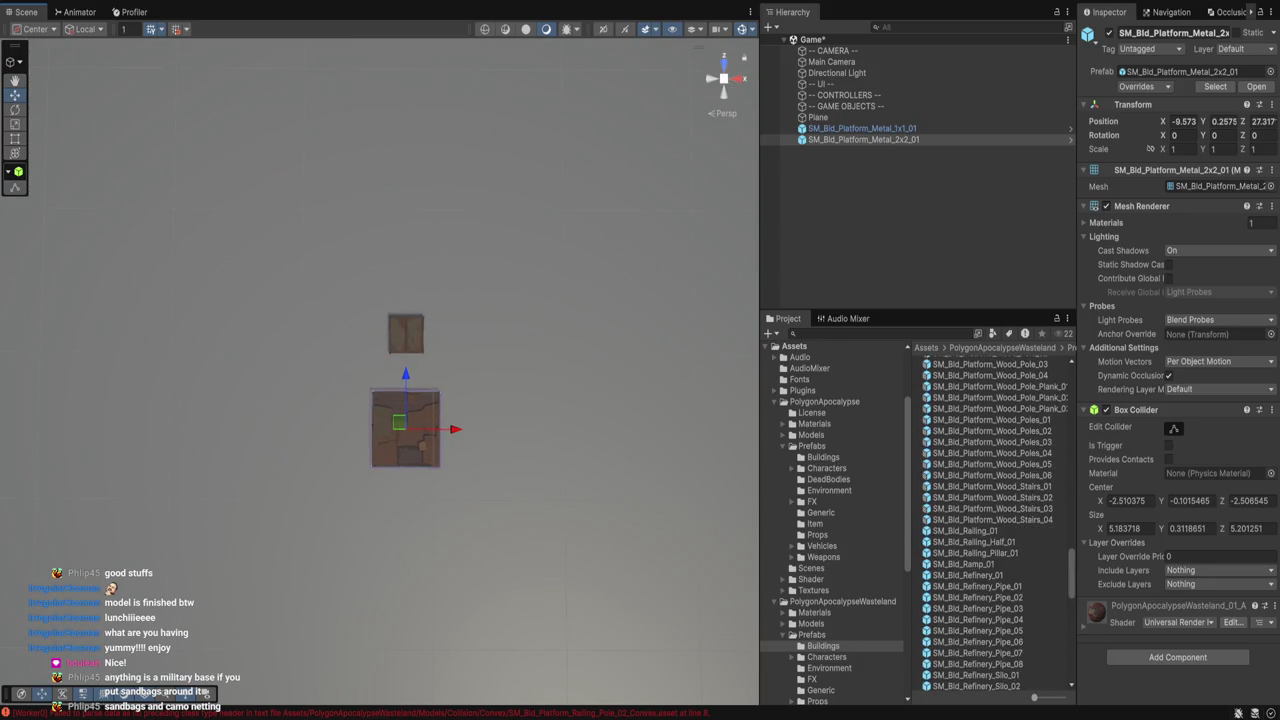
# Preview SM_Bld_Railing_01 and the following ramp and refinery prefabs.
pyautogui.click(965, 530)
pyautogui.press('Down')
pyautogui.press('Down')
pyautogui.press('Down')
pyautogui.press('Down')
pyautogui.press('Down')
pyautogui.press('Down')
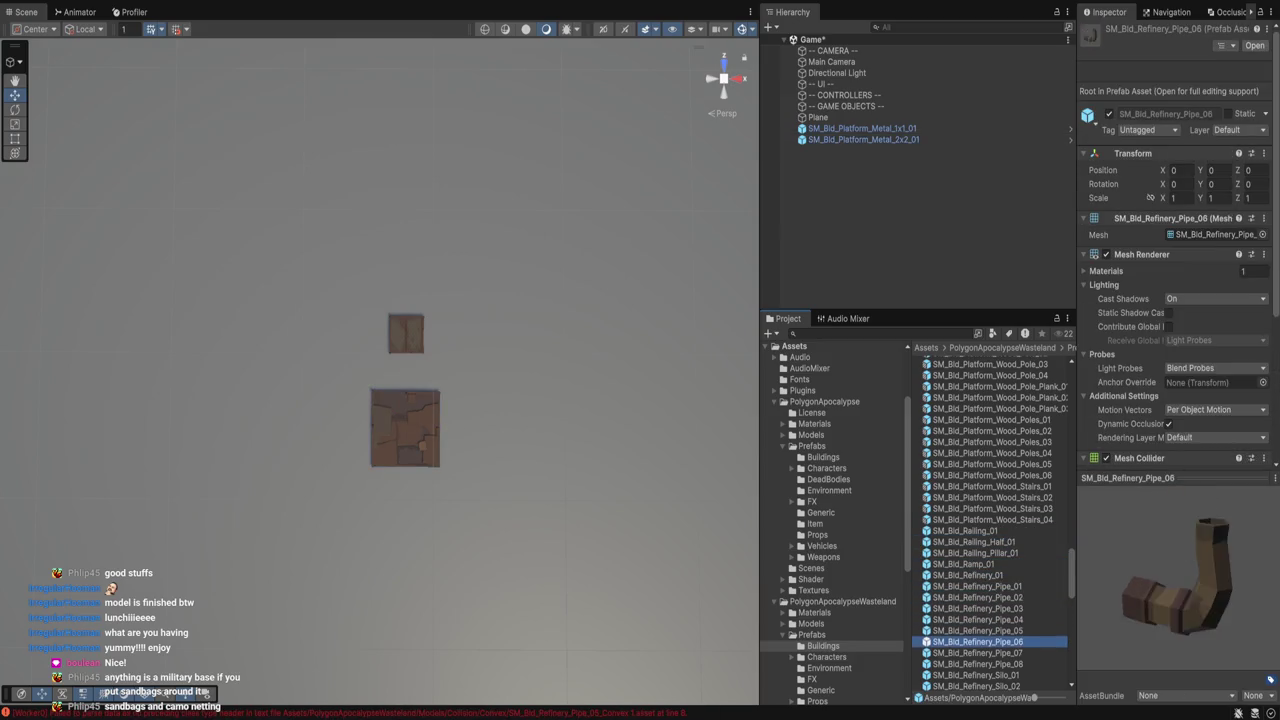
pyautogui.press('Down')
pyautogui.press('Down')
pyautogui.press('Down')
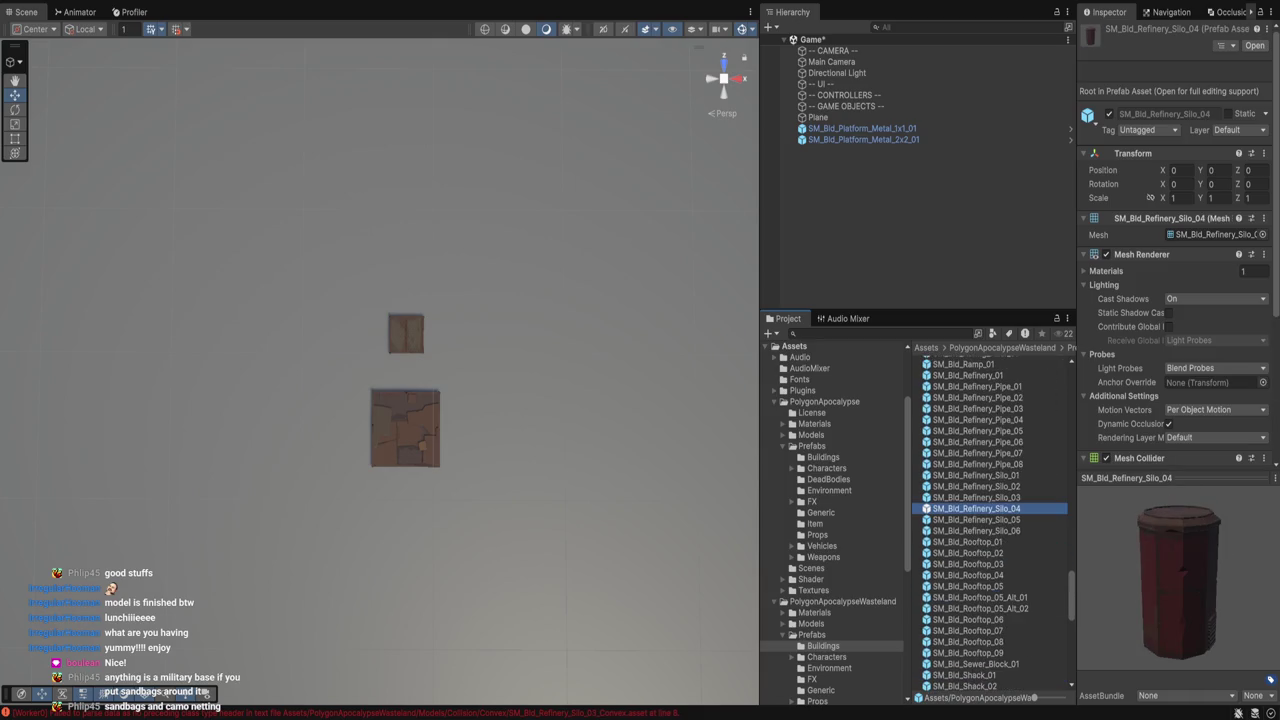
# Preview the rooftop, shack, shed, stairs, tower, walkway and wall chunk prefabs, ending at SM_Bld_Window_Bars_02.
pyautogui.press('Down')
pyautogui.press('Down')
pyautogui.press('Down')
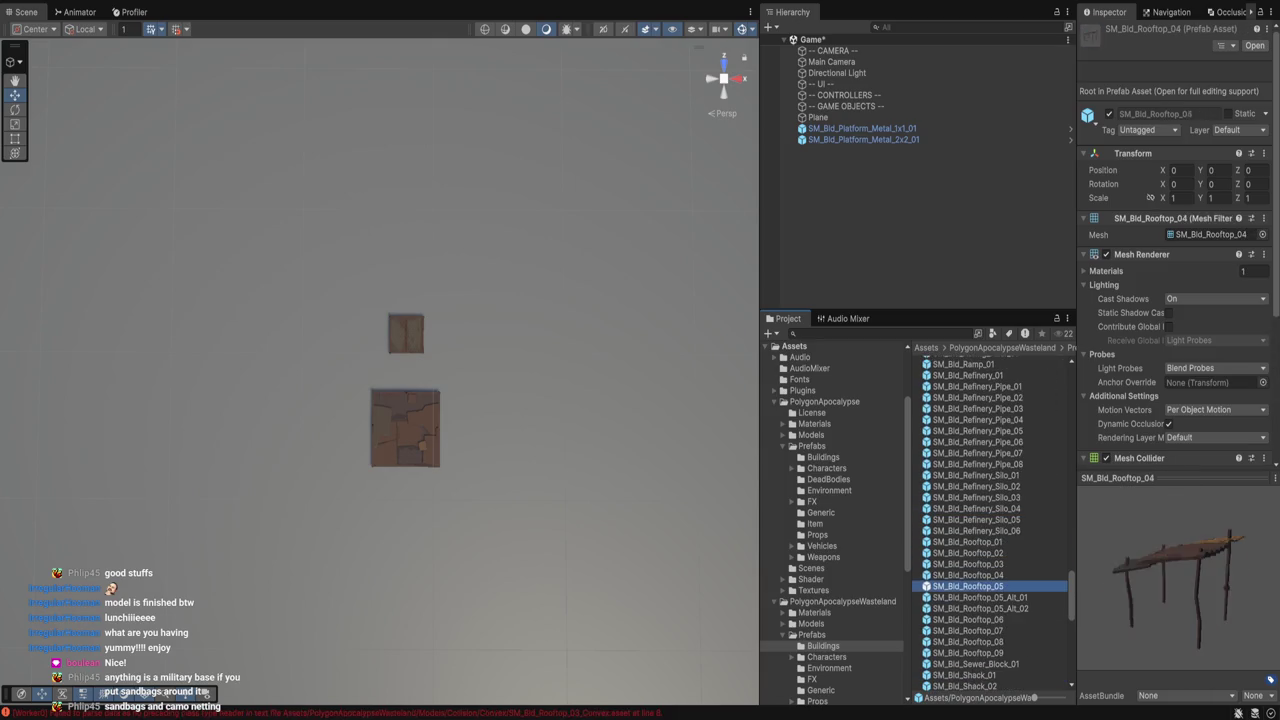
pyautogui.press('Down')
pyautogui.press('Down')
pyautogui.press('Down')
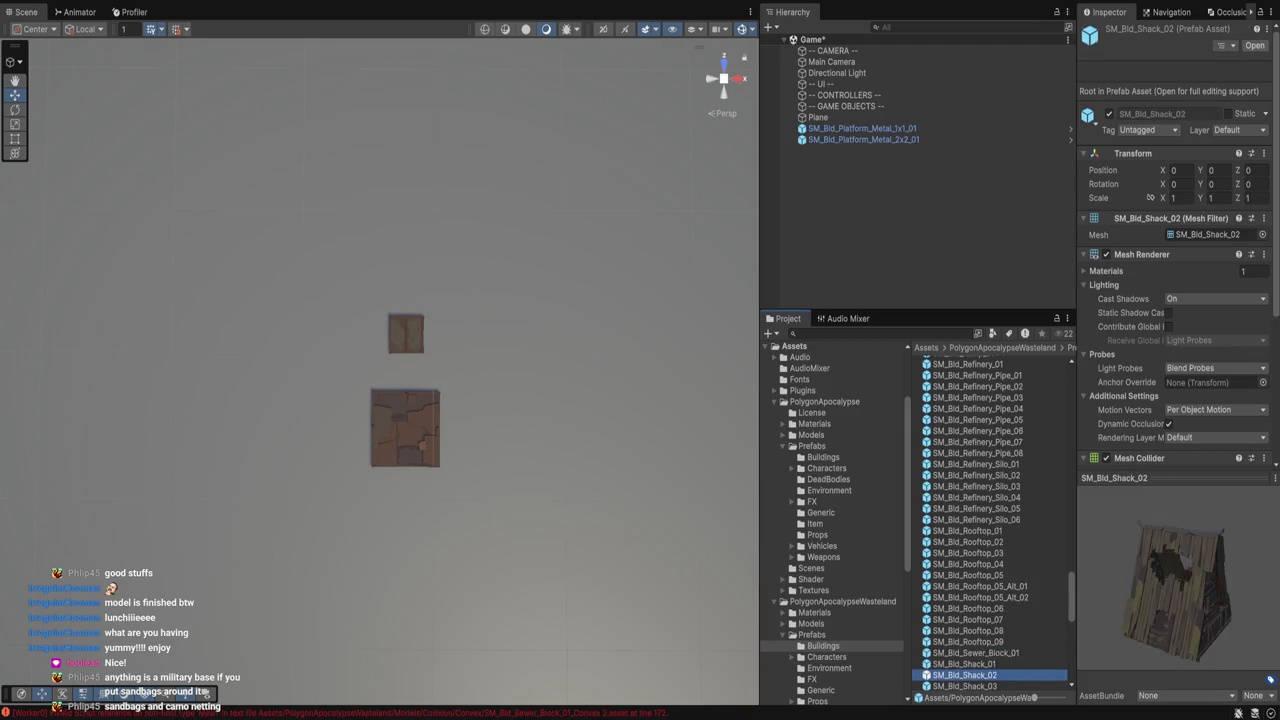
pyautogui.press('Down')
pyautogui.press('Down')
pyautogui.press('Down')
pyautogui.press('Down')
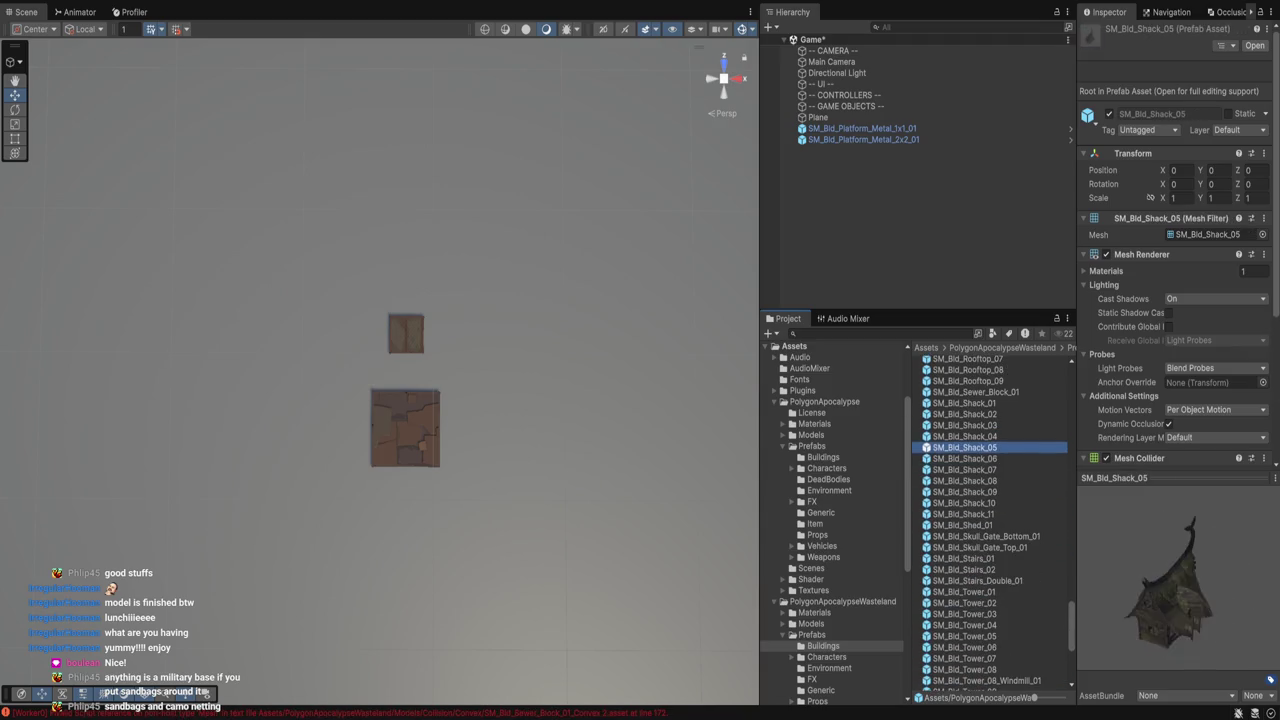
pyautogui.press('Up')
pyautogui.press('Up')
pyautogui.press('Up')
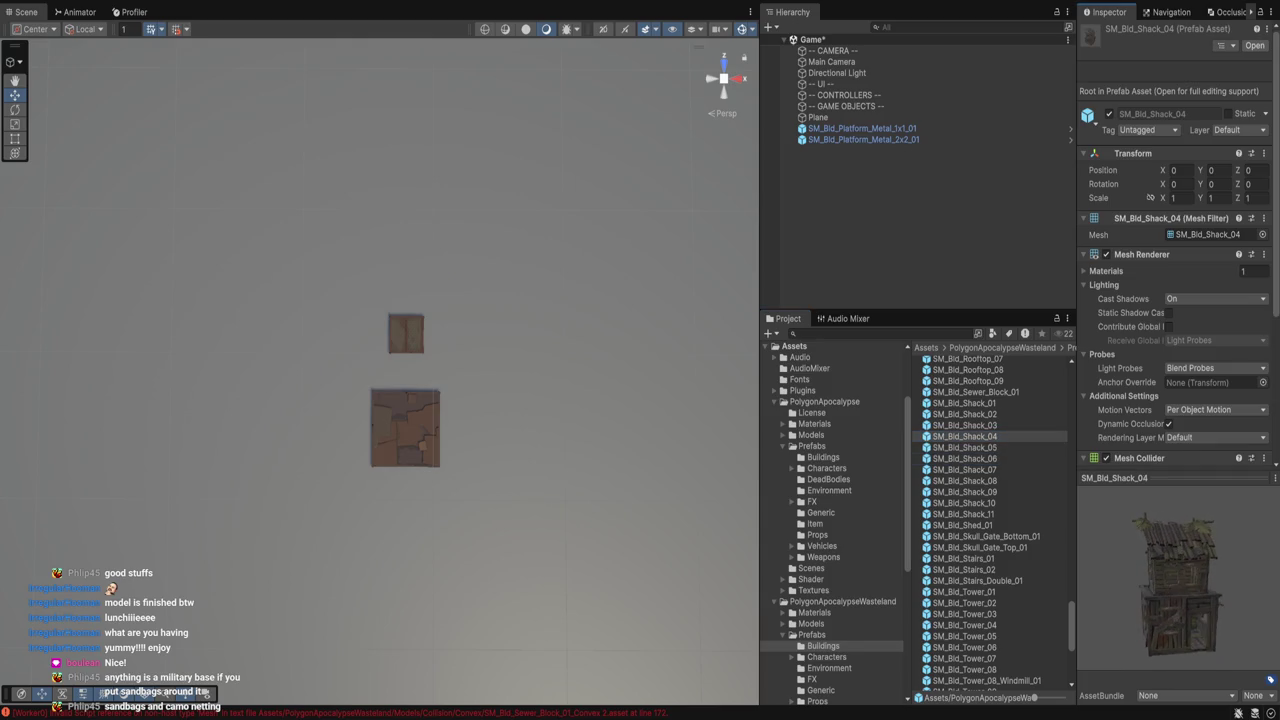
pyautogui.press('Down')
pyautogui.press('Down')
pyautogui.press('Down')
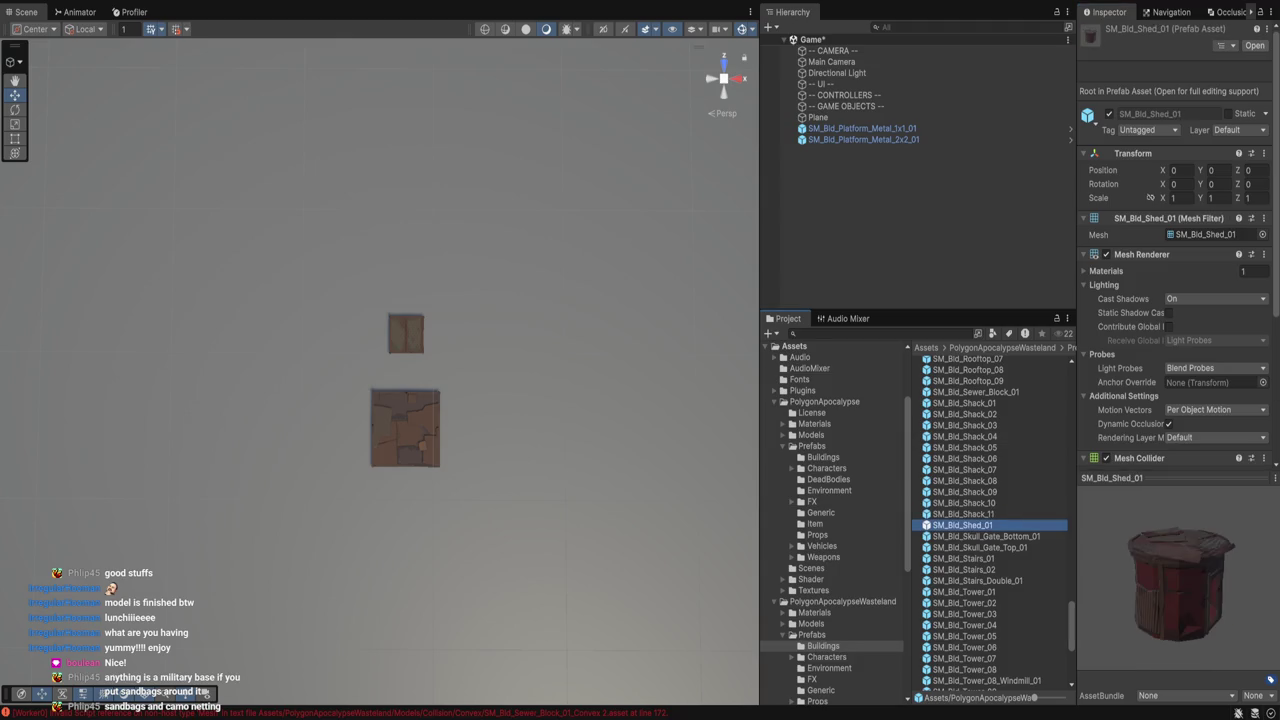
pyautogui.press('Down')
pyautogui.press('Down')
pyautogui.press('Down')
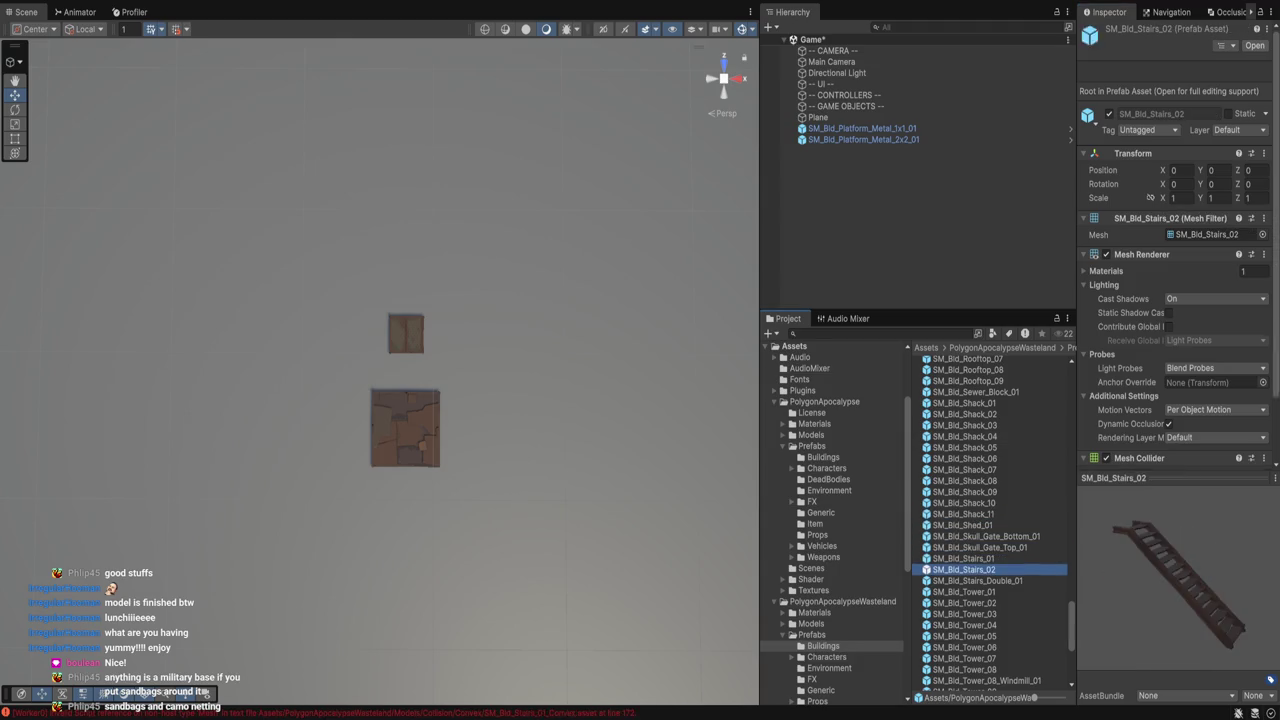
pyautogui.press('Down')
pyautogui.press('Down')
pyautogui.press('Down')
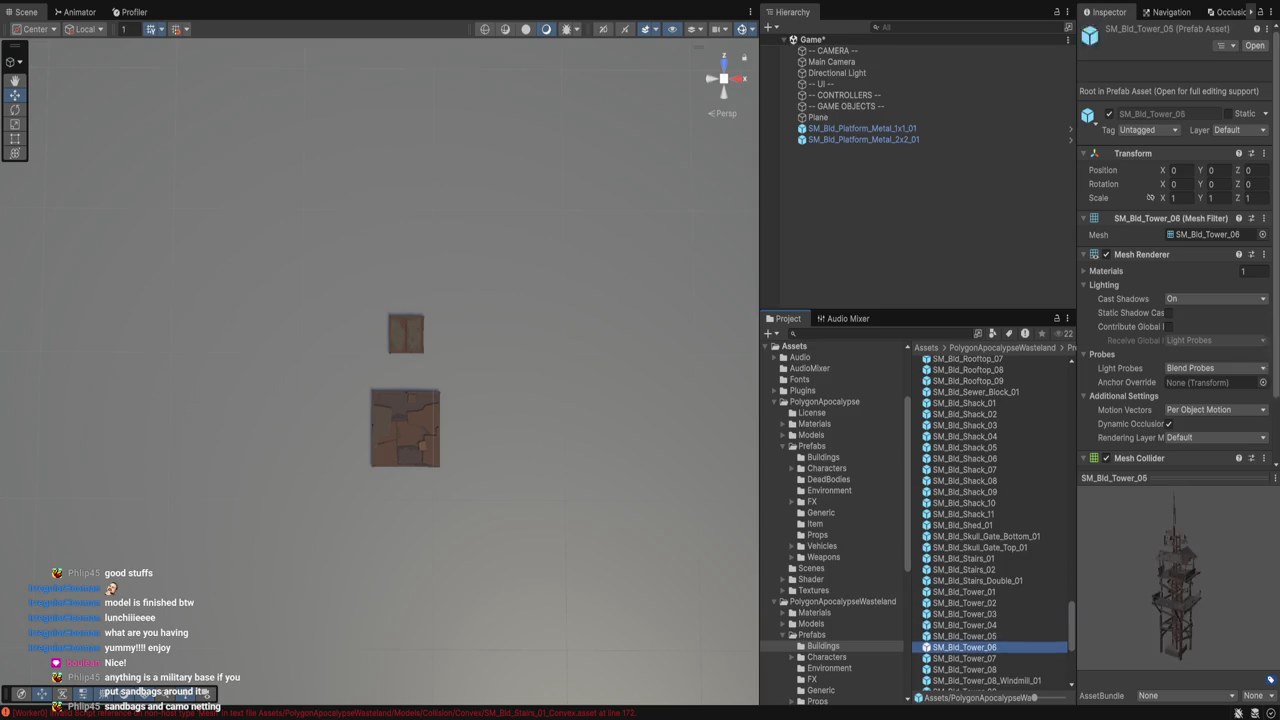
pyautogui.press('Up')
pyautogui.press('Up')
pyautogui.press('Down')
pyautogui.press('Down')
pyautogui.press('Down')
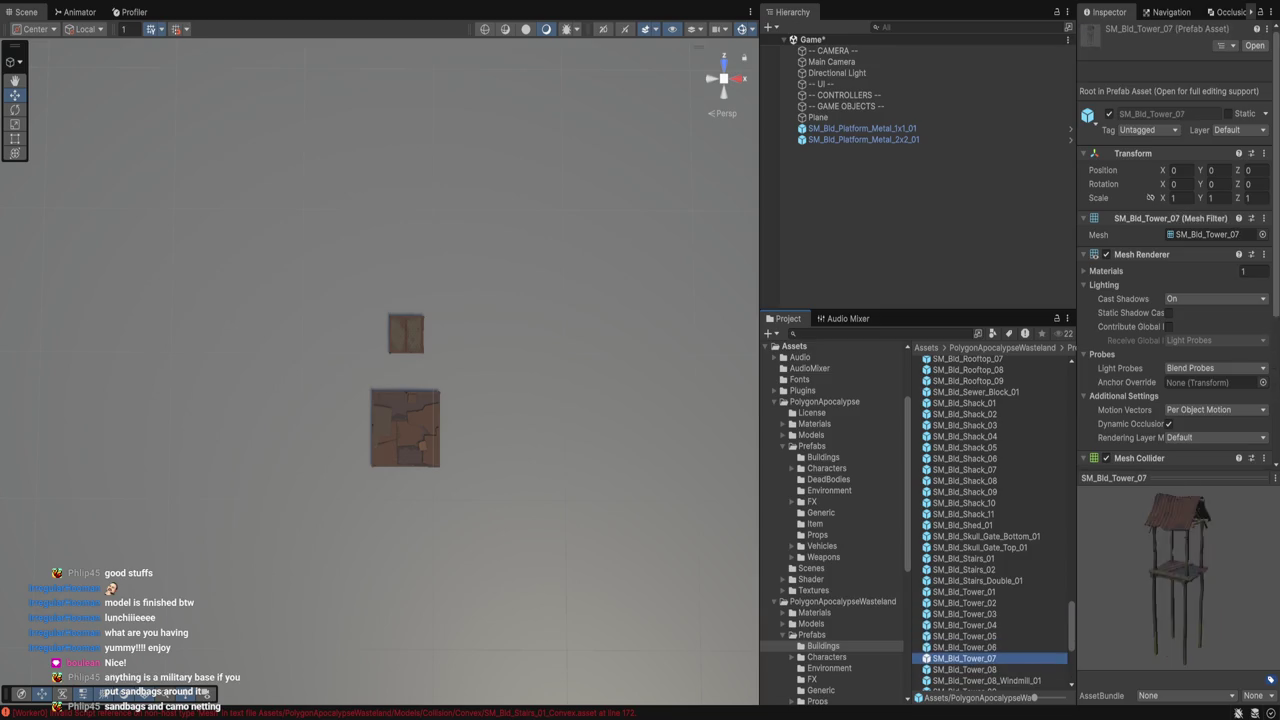
pyautogui.press('Down')
pyautogui.press('Down')
pyautogui.press('Down')
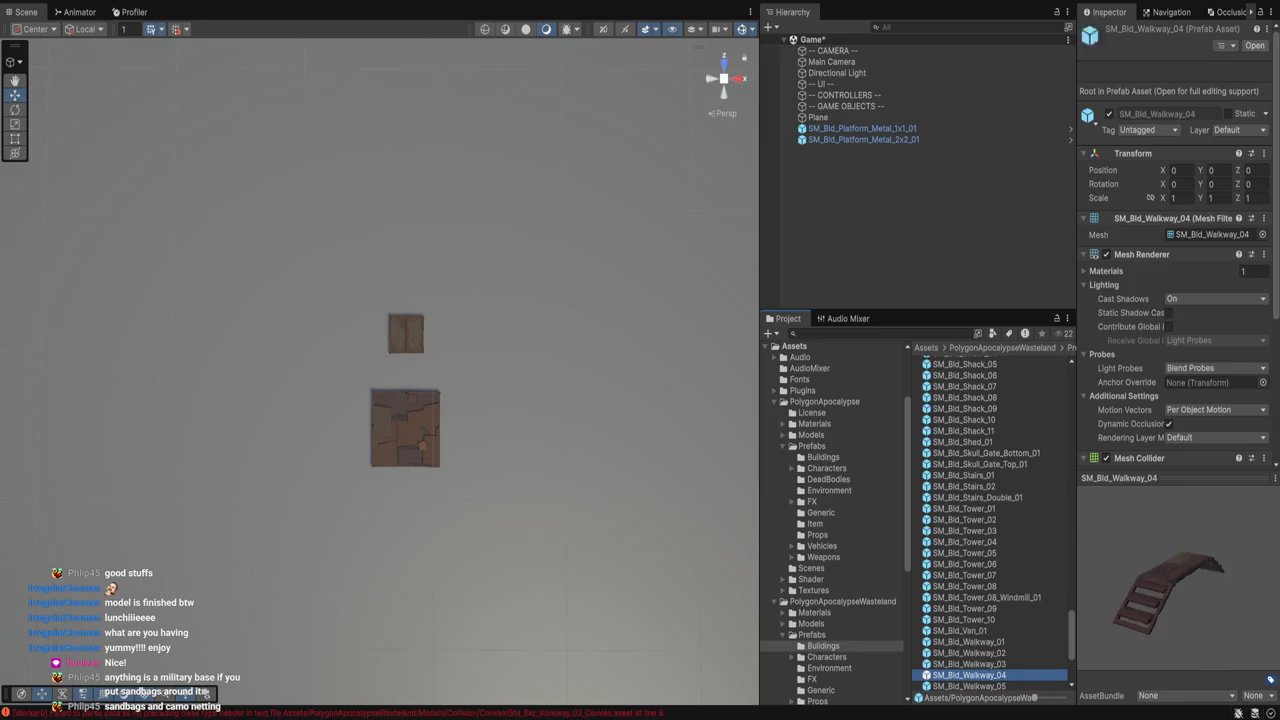
pyautogui.press('Down')
pyautogui.press('Down')
pyautogui.press('Down')
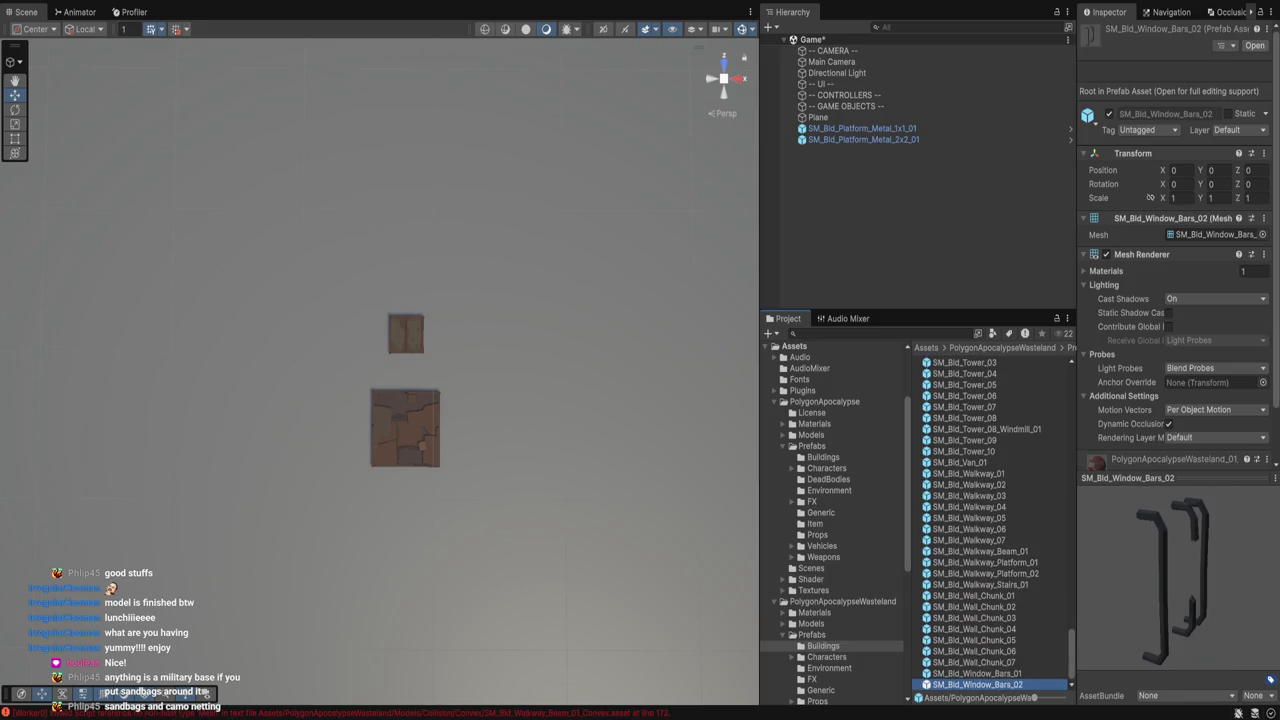
pyautogui.scroll(-3, 832, 523)
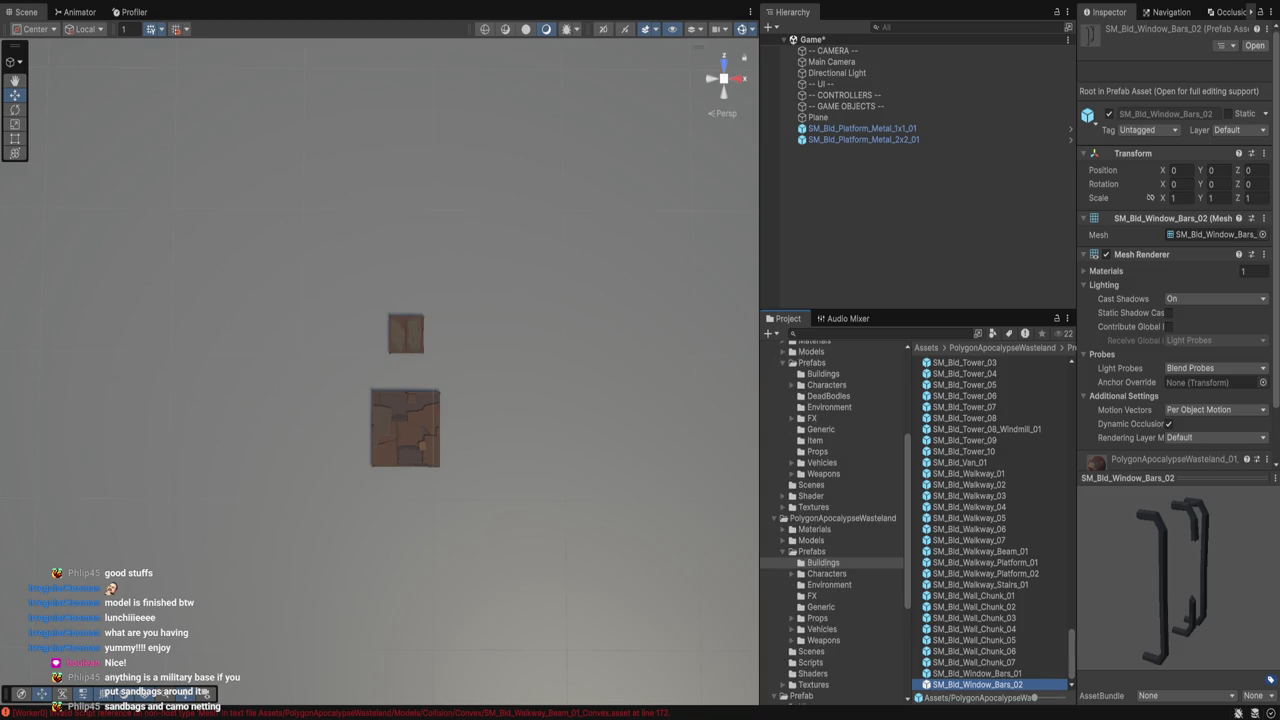
# Preview the SM_Env_Road_Dirt_Connect_01 piece in the Wasteland Environment prefabs.
pyautogui.click(829, 584)
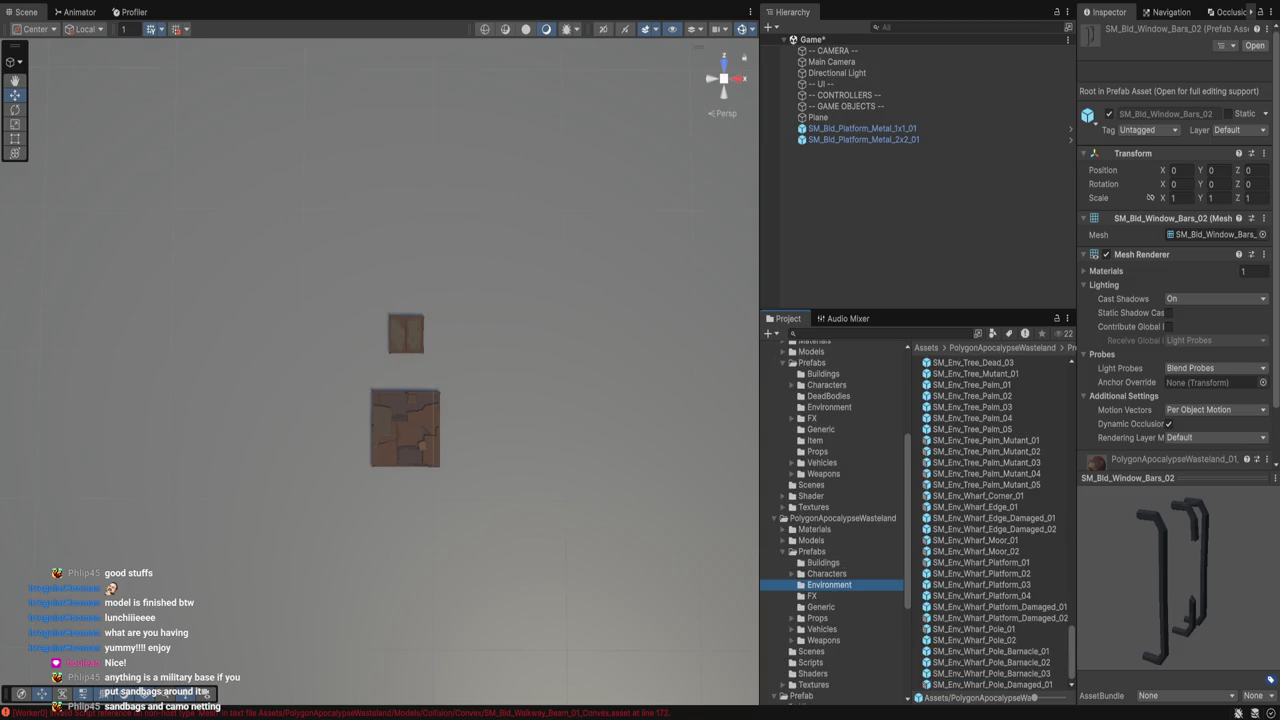
pyautogui.scroll(10, 990, 520)
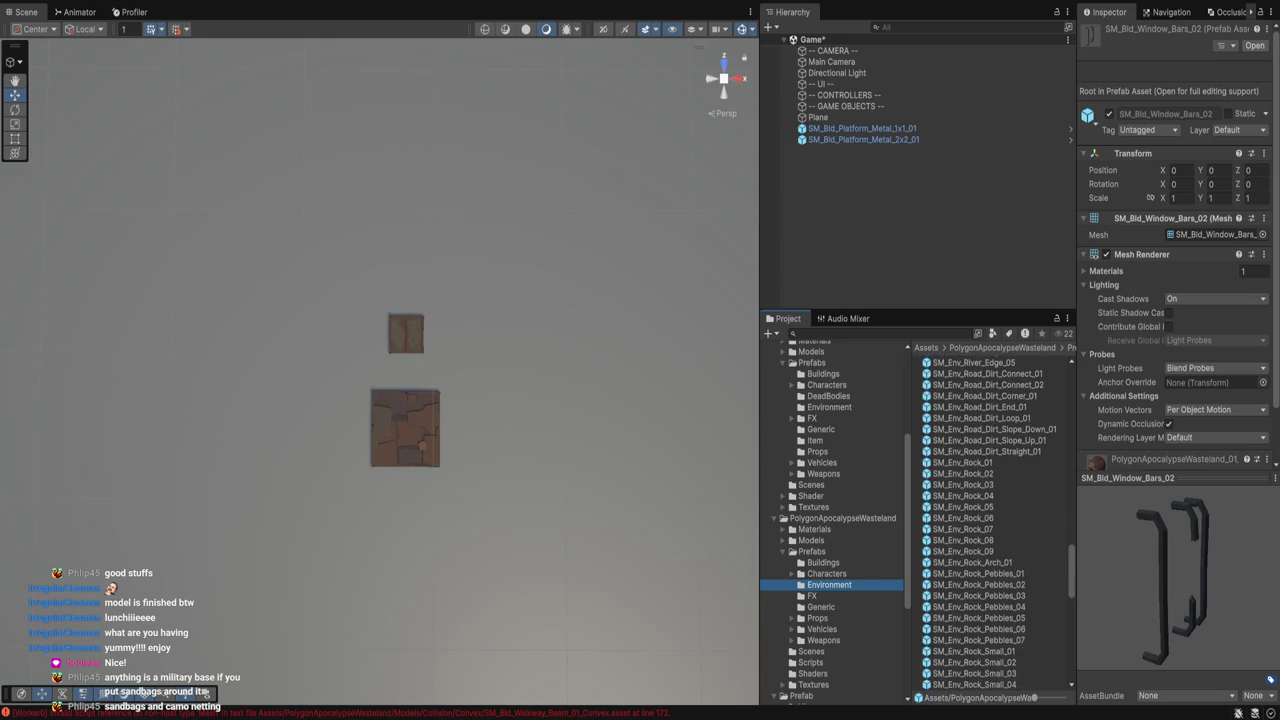
pyautogui.click(987, 373)
pyautogui.scroll(15, 990, 520)
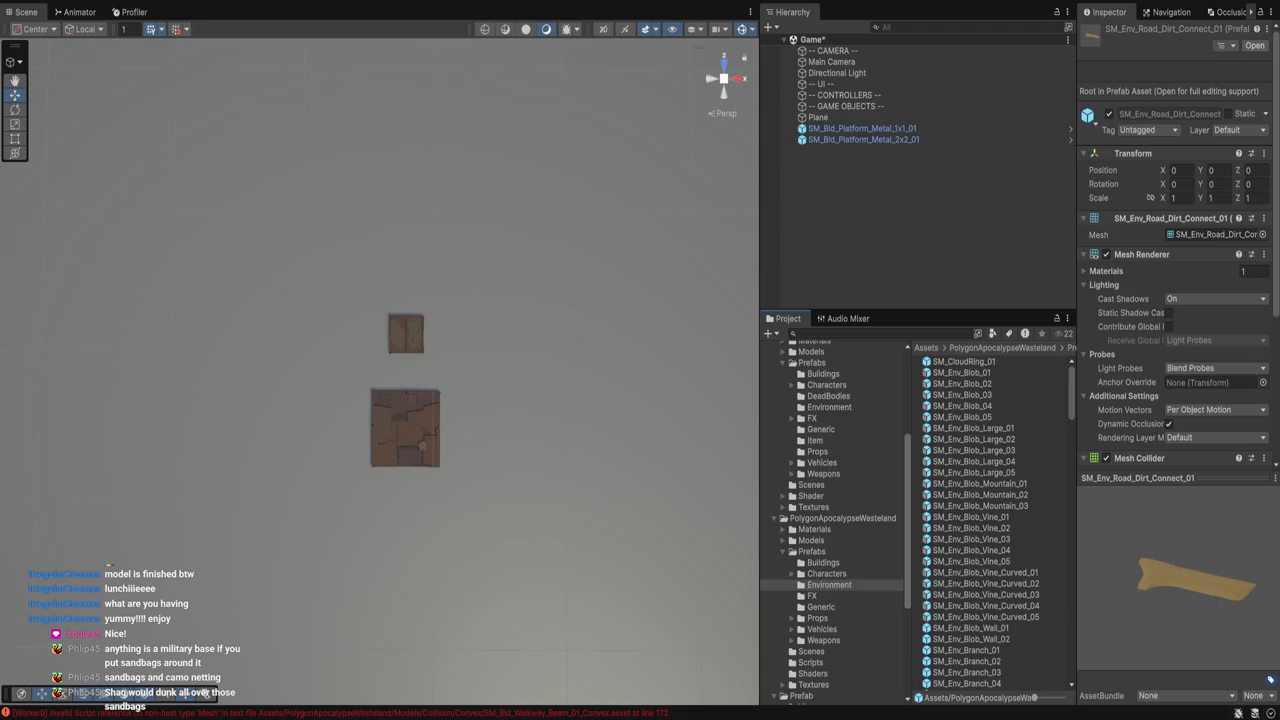
# Preview Wasteland props: large air conditioner, SM_Prop_Anchor_01 and the arcade machines.
pyautogui.click(817, 618)
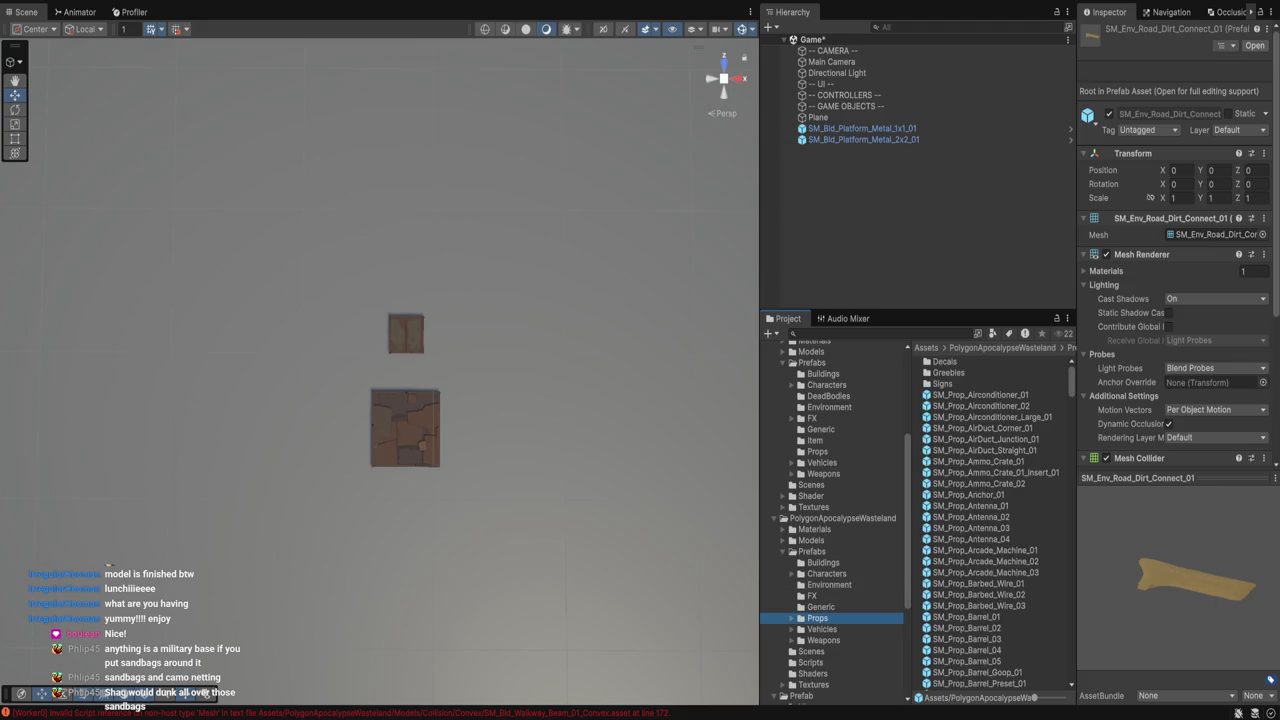
pyautogui.click(992, 416)
pyautogui.press('Down')
pyautogui.press('Down')
pyautogui.press('Down')
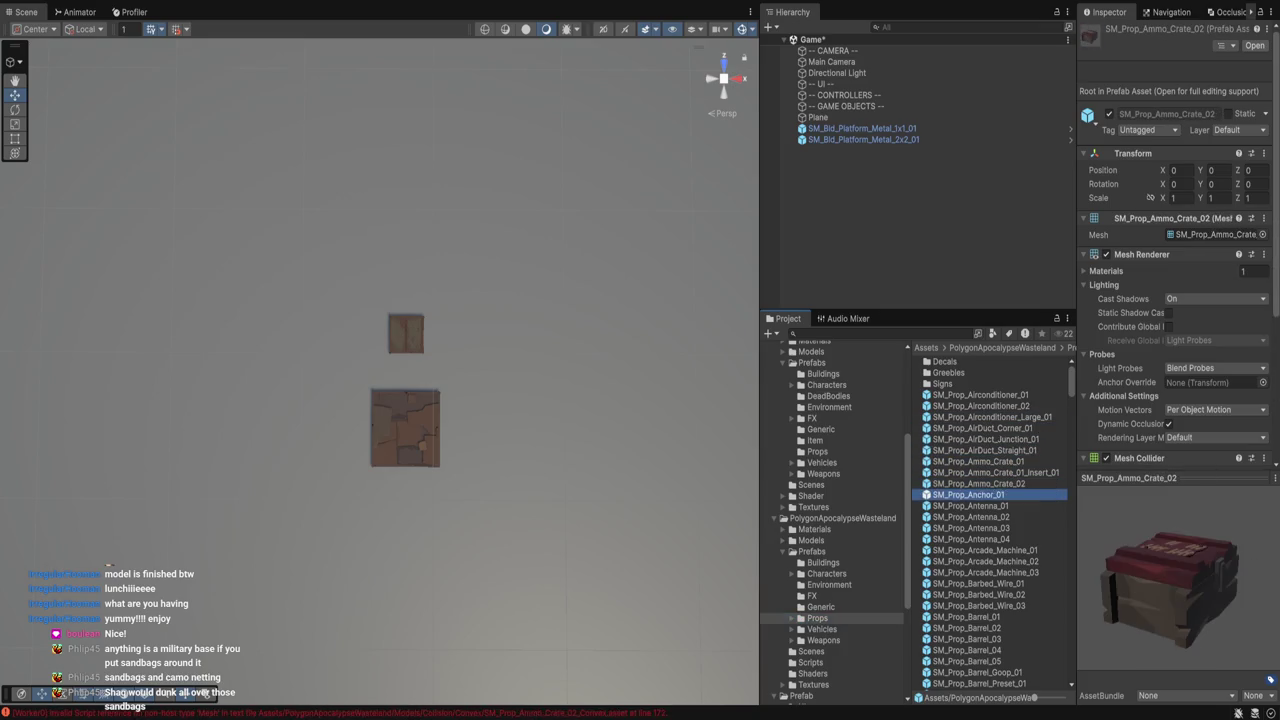
pyautogui.press('Down')
pyautogui.press('Down')
pyautogui.press('Down')
pyautogui.press('Down')
pyautogui.press('Down')
pyautogui.press('Down')
pyautogui.scroll(-4, 836, 523)
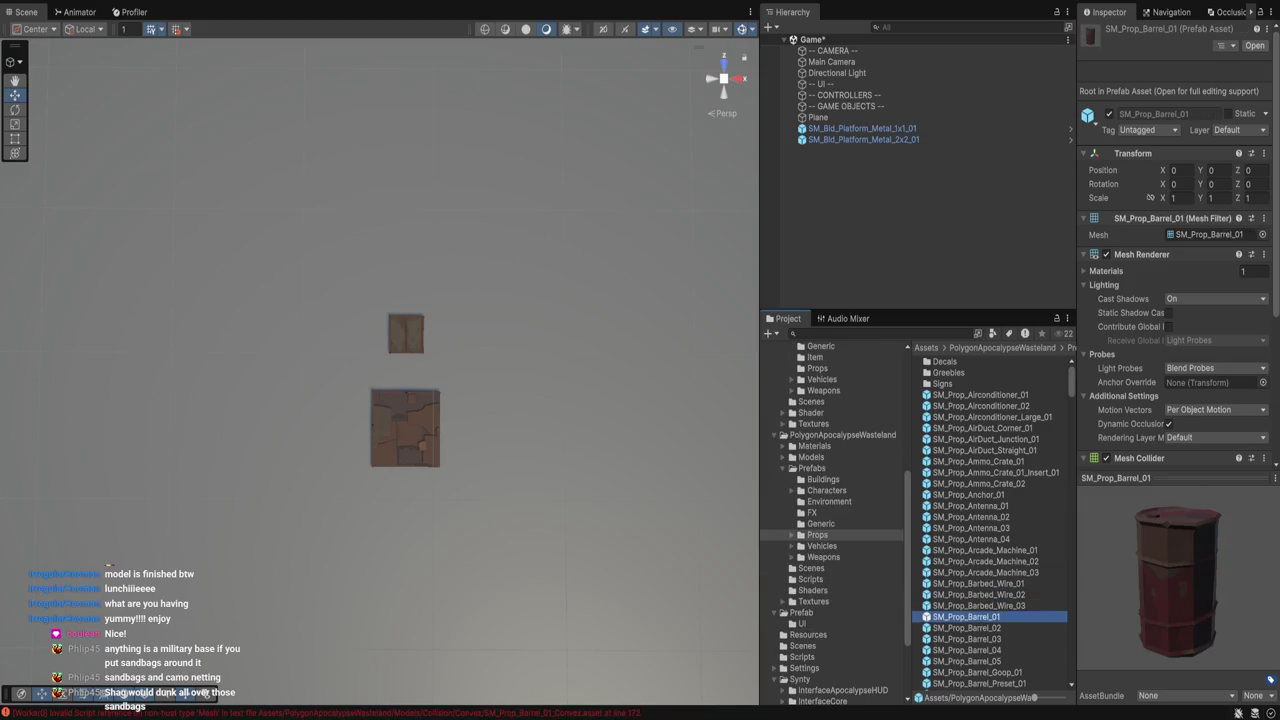
# Inspect the SM_Bld_Building_01 model's mesh in the Wasteland Models Buildings folder.
pyautogui.click(811, 457)
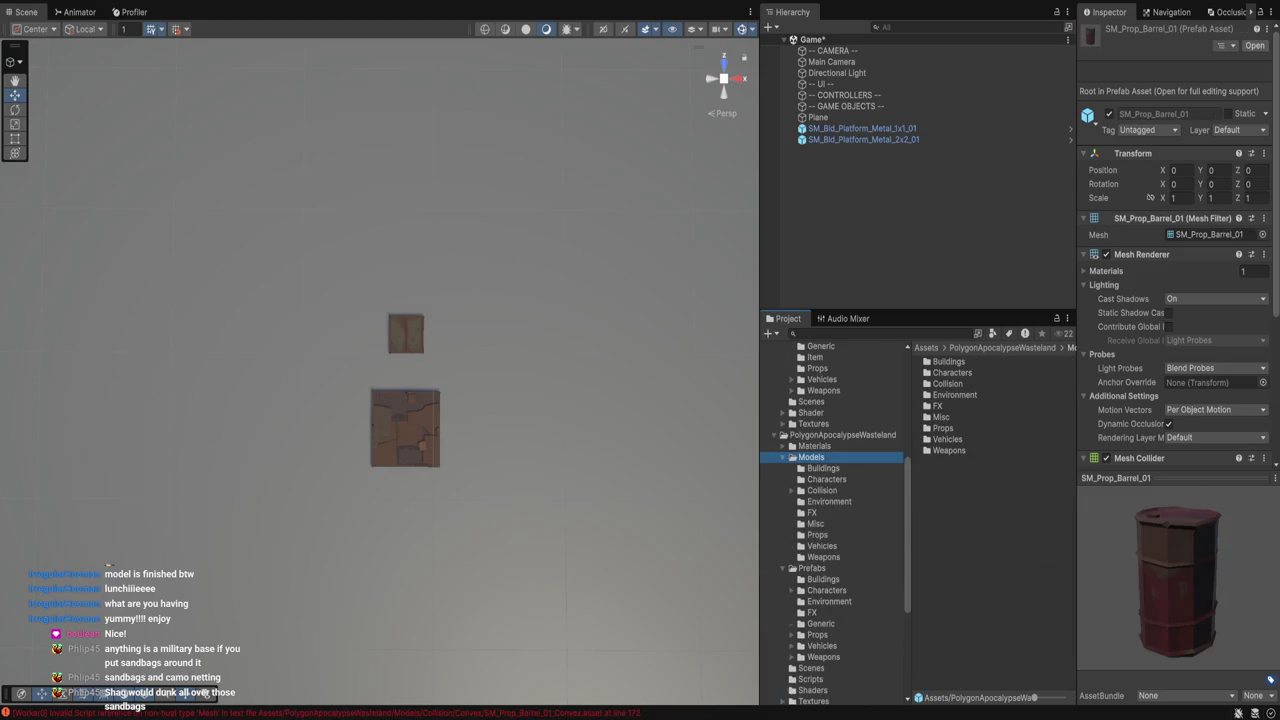
pyautogui.press('Right')
pyautogui.press('Down')
pyautogui.scroll(-15, 990, 520)
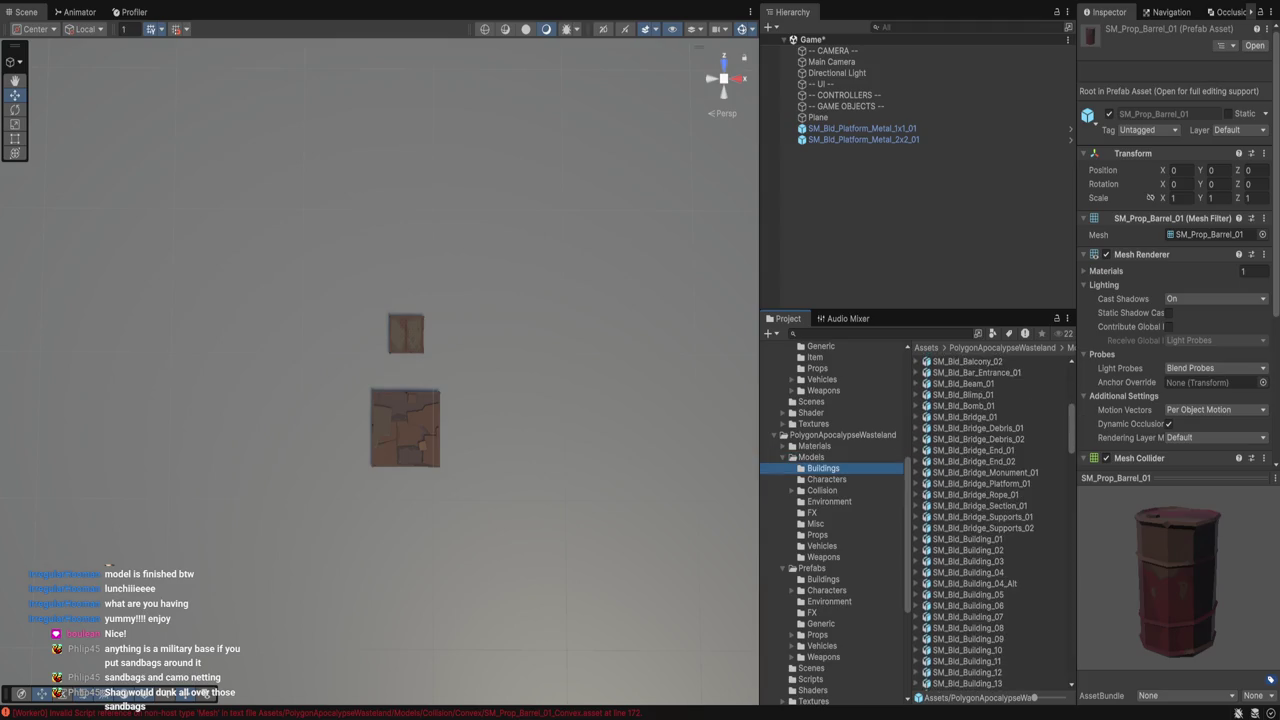
pyautogui.click(967, 539)
pyautogui.press('Right')
pyautogui.press('Down')
pyautogui.moveTo(1175, 590); pyautogui.dragTo(1185, 615)
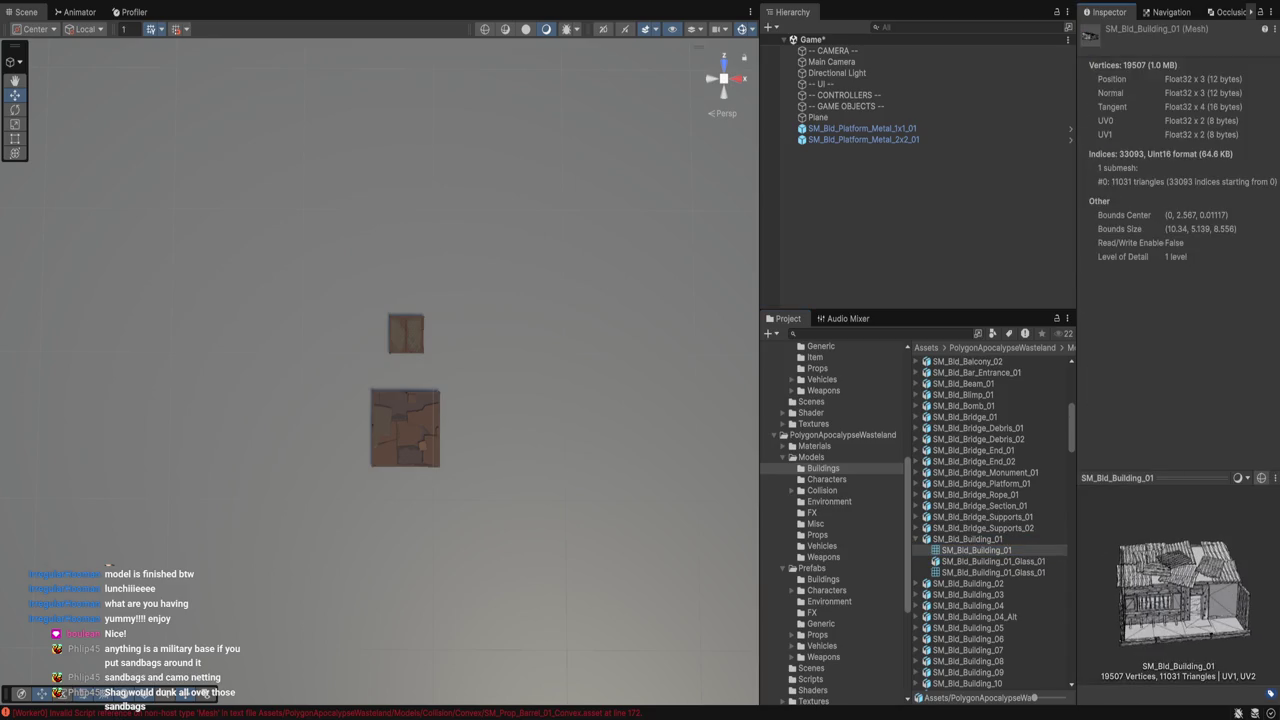
# Expand the Wasteland Props prefabs, then return to the PolygonApocalypse Buildings prefabs.
pyautogui.click(822, 490)
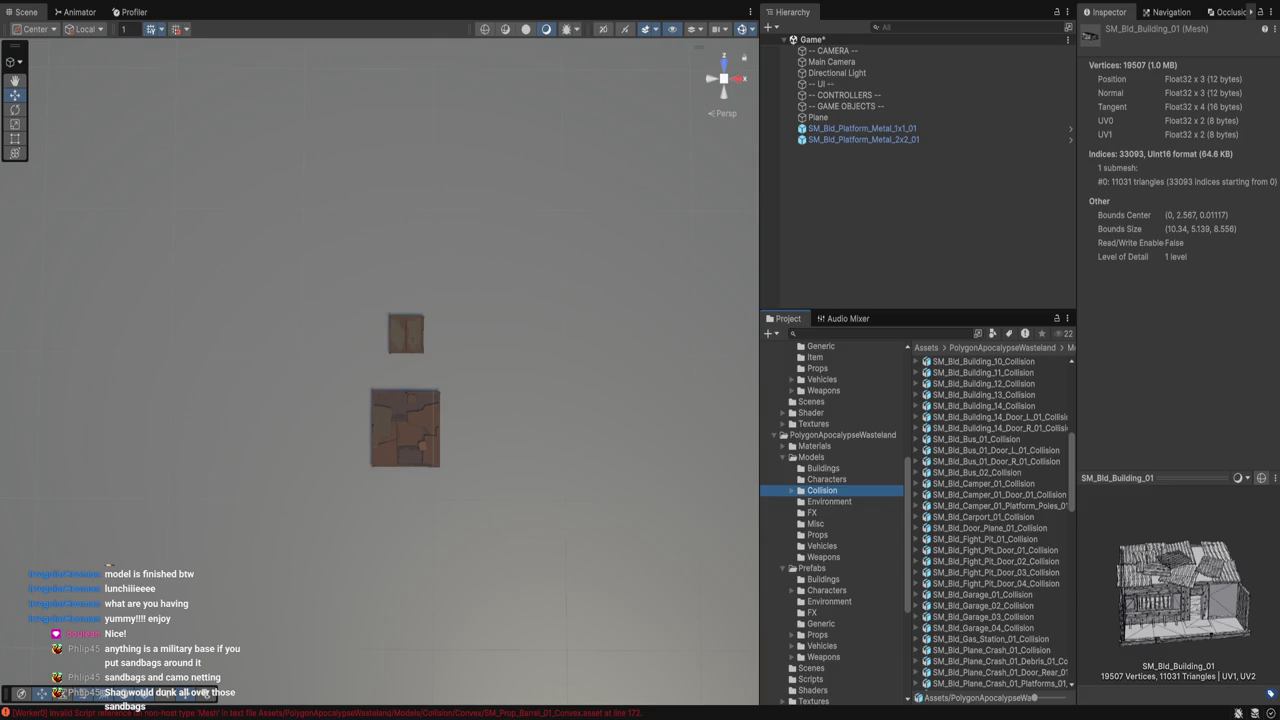
pyautogui.press('Left')
pyautogui.press('Left')
pyautogui.press('Down')
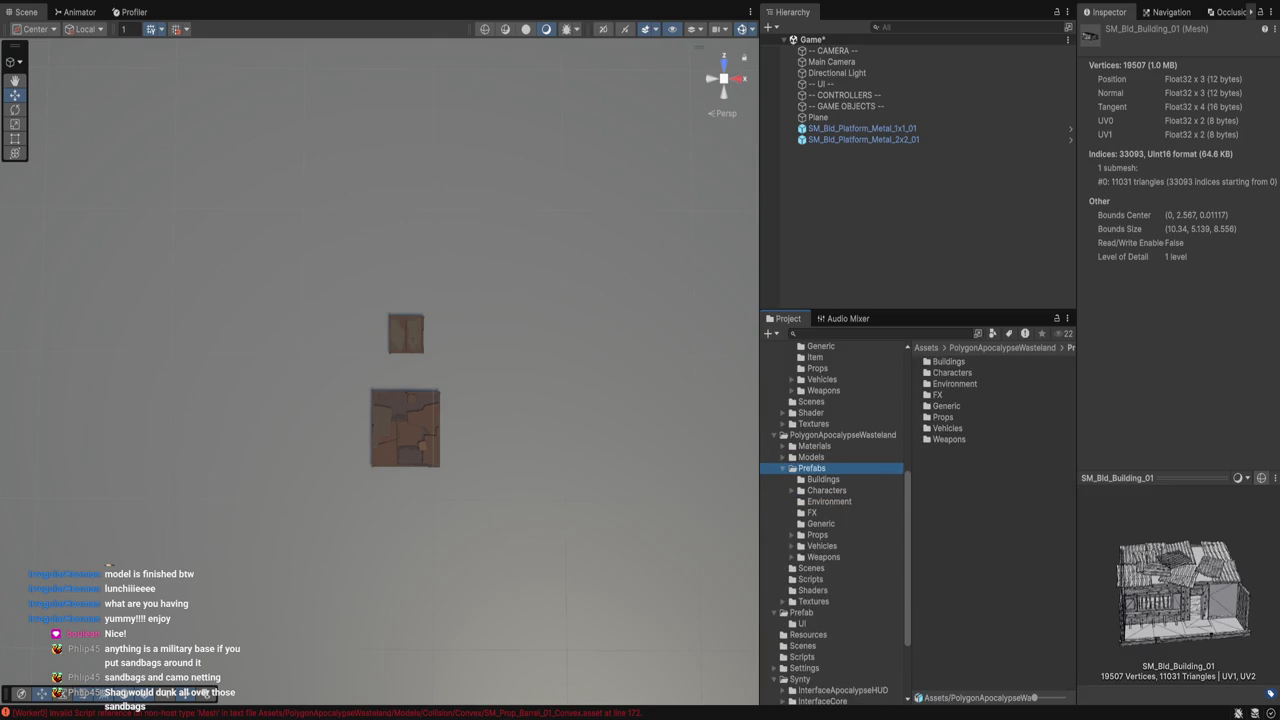
pyautogui.click(821, 523)
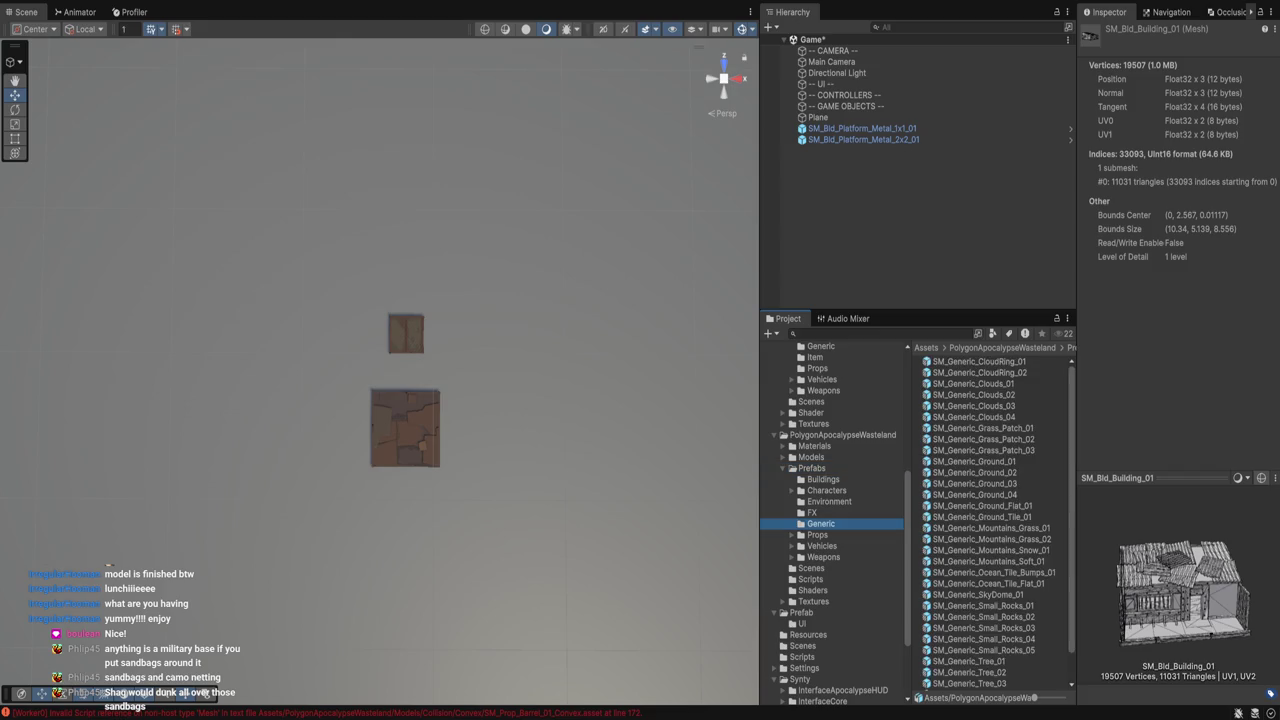
pyautogui.click(812, 512)
pyautogui.click(817, 535)
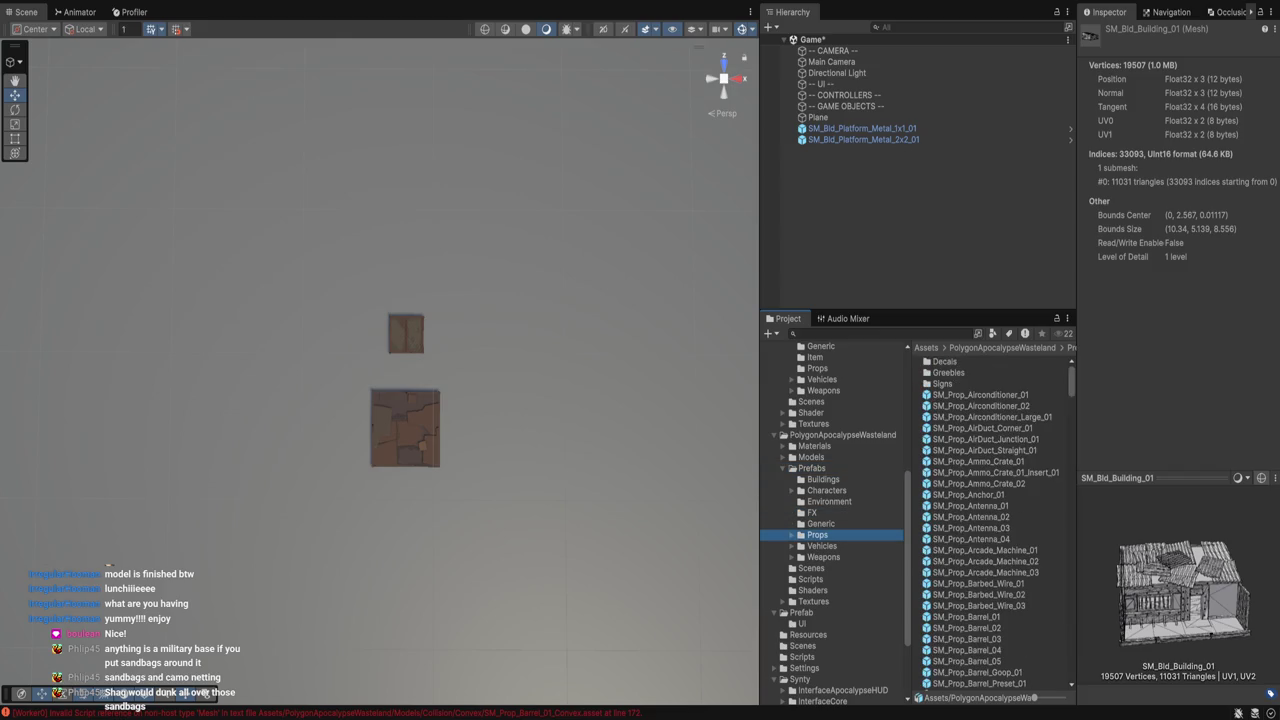
pyautogui.press('Right')
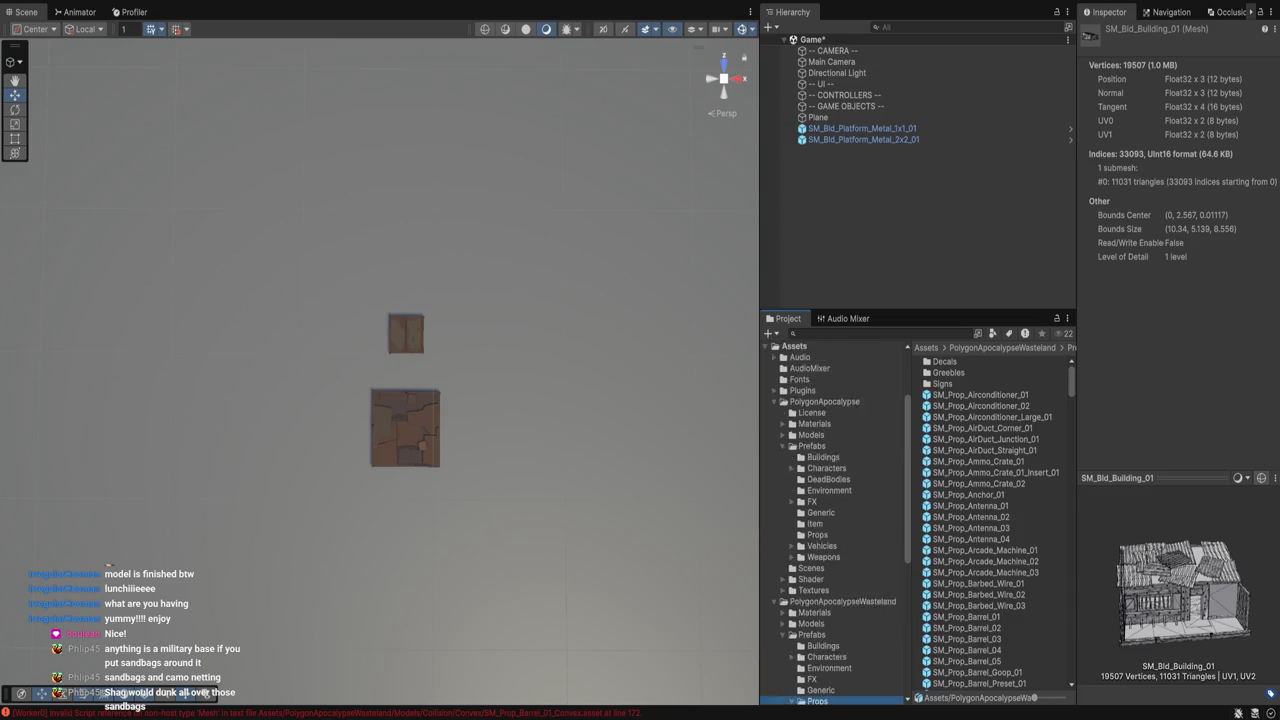
pyautogui.scroll(5, 832, 520)
pyautogui.click(823, 498)
# Preview the bunker pieces and the large, medium and small commercial buildings.
pyautogui.click(989, 483)
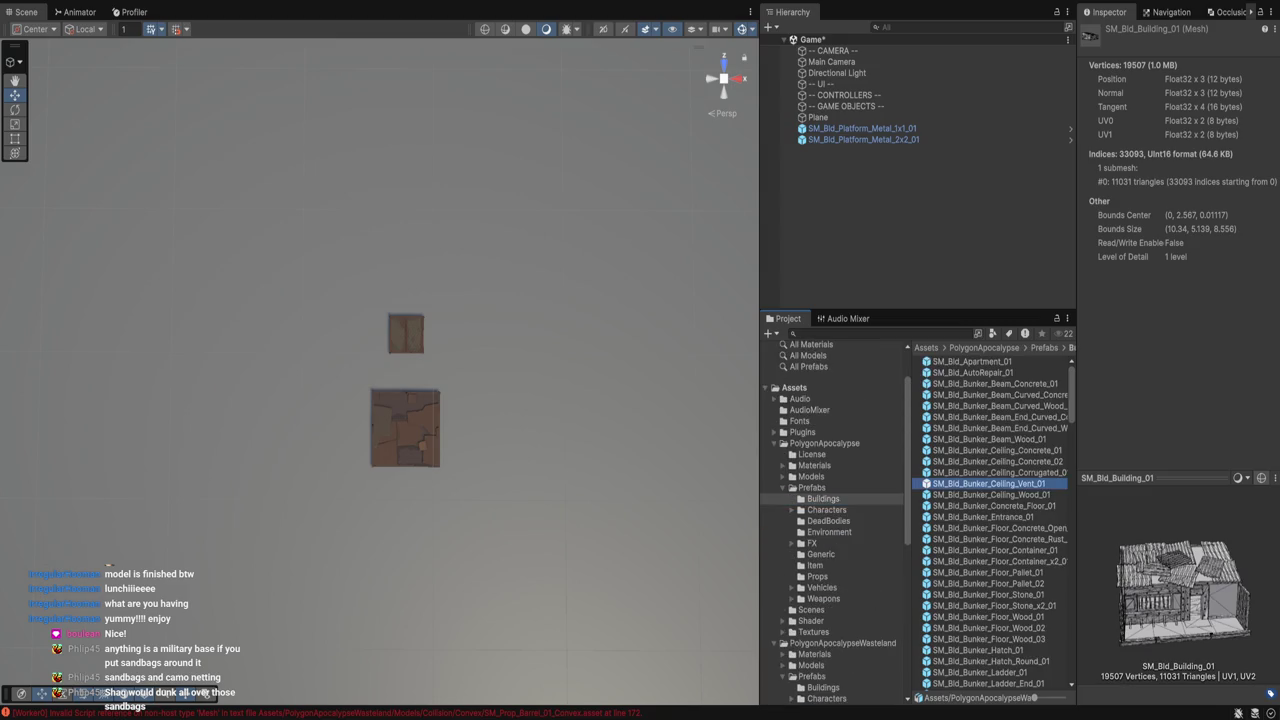
pyautogui.press('Up')
pyautogui.press('Up')
pyautogui.press('Up')
pyautogui.press('Up')
pyautogui.press('Up')
pyautogui.press('Up')
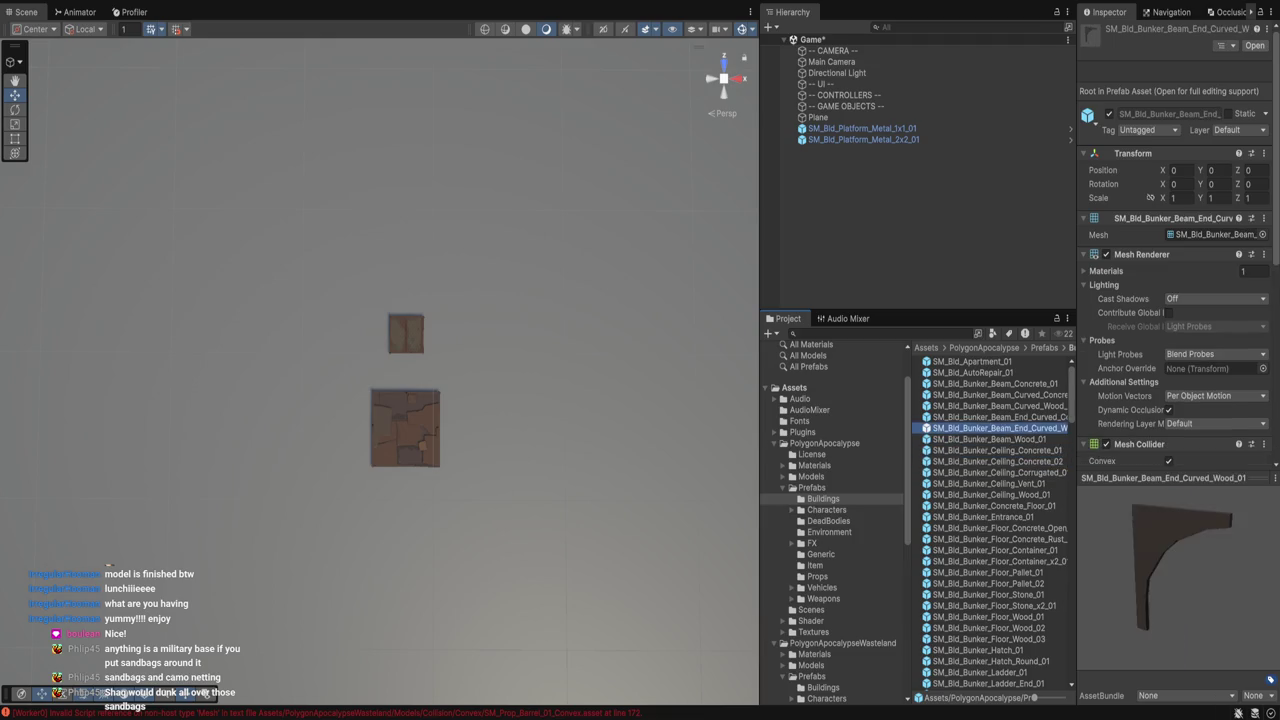
pyautogui.scroll(-15, 995, 520)
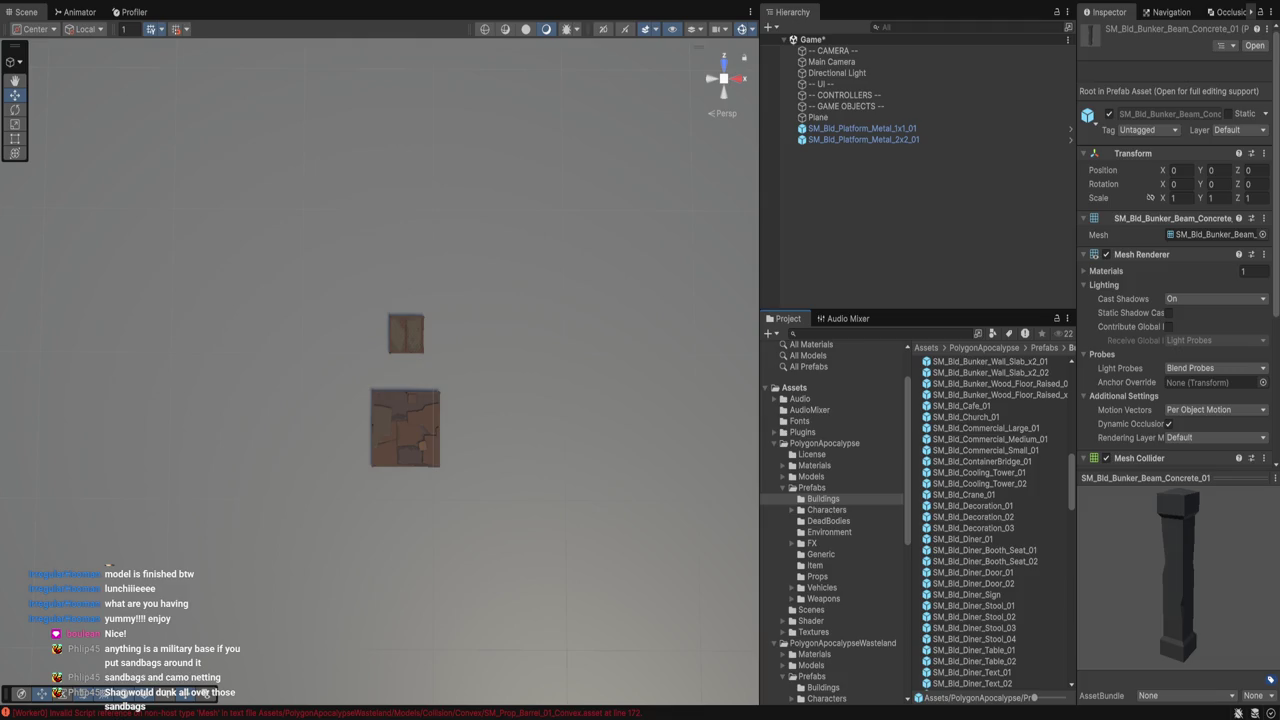
pyautogui.click(985, 428)
pyautogui.moveTo(1160, 585); pyautogui.dragTo(1190, 585)
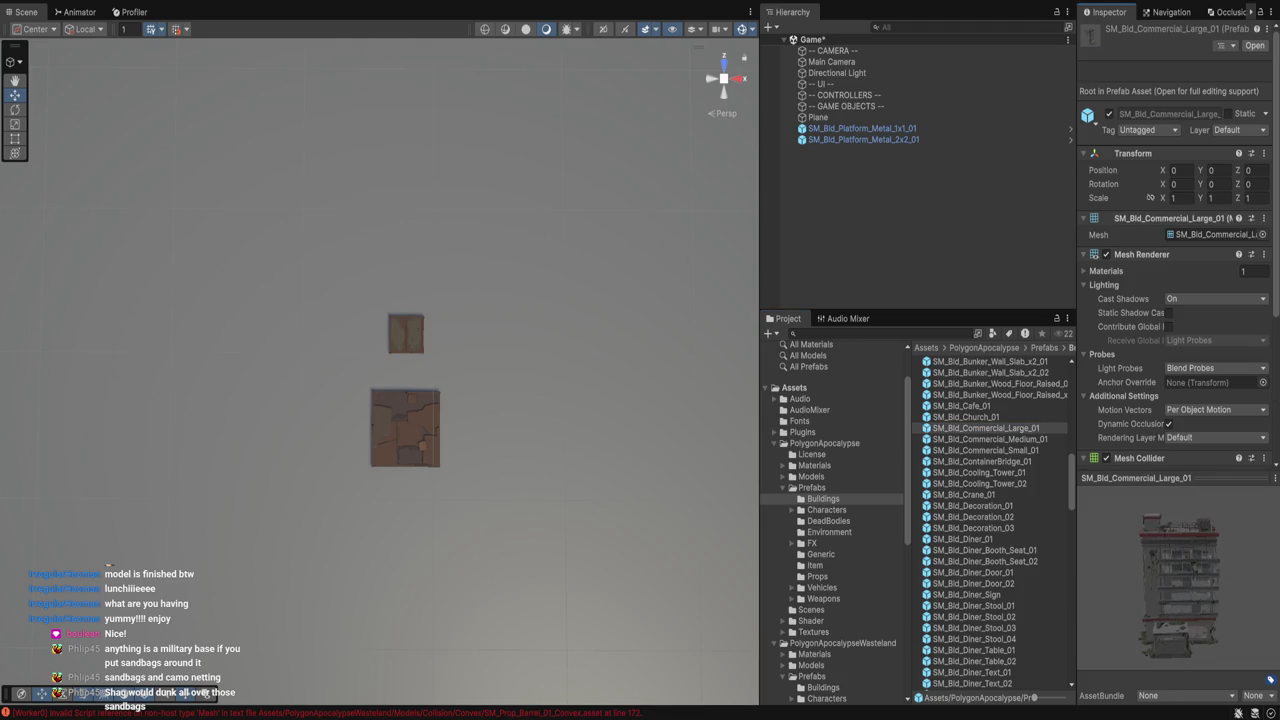
pyautogui.click(990, 439)
pyautogui.click(985, 450)
pyautogui.moveTo(1160, 590); pyautogui.dragTo(1200, 590)
# Compare the diner, church and cafe, then place SM_Bld_Commercial_Medium_01 in the scene.
pyautogui.press('Down')
pyautogui.press('Down')
pyautogui.press('Down')
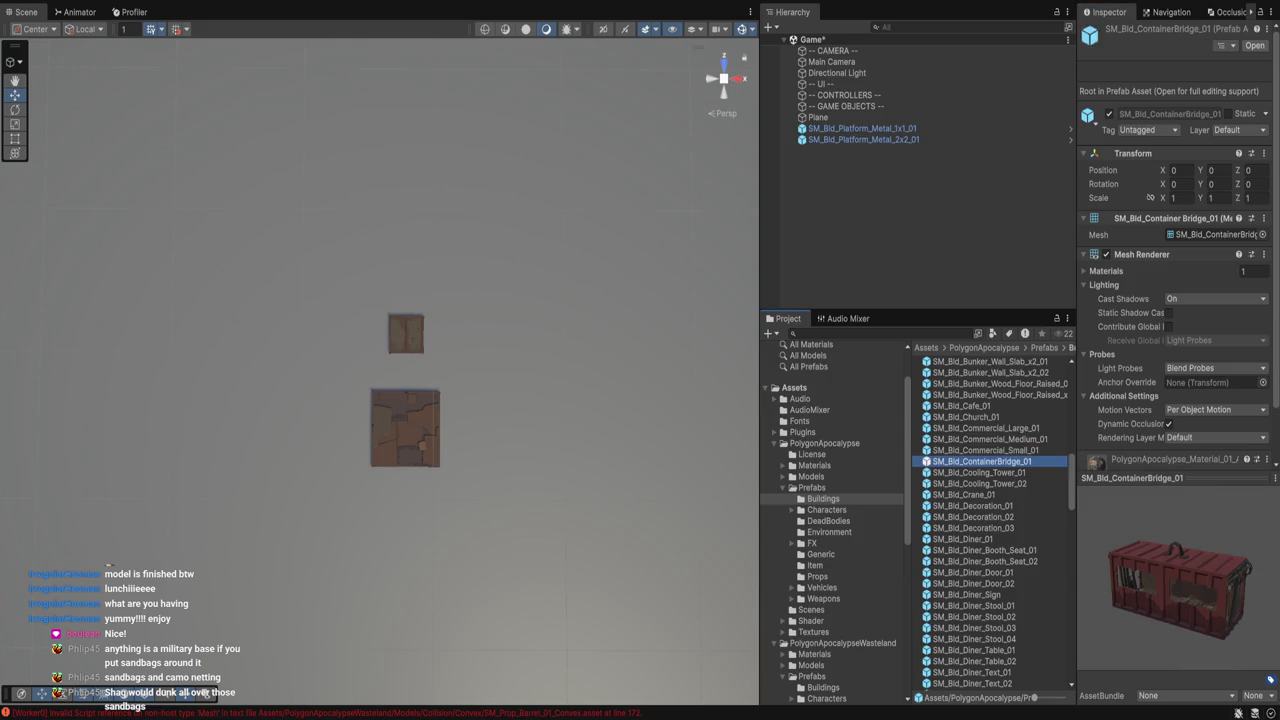
pyautogui.press('Down')
pyautogui.press('Down')
pyautogui.press('Down')
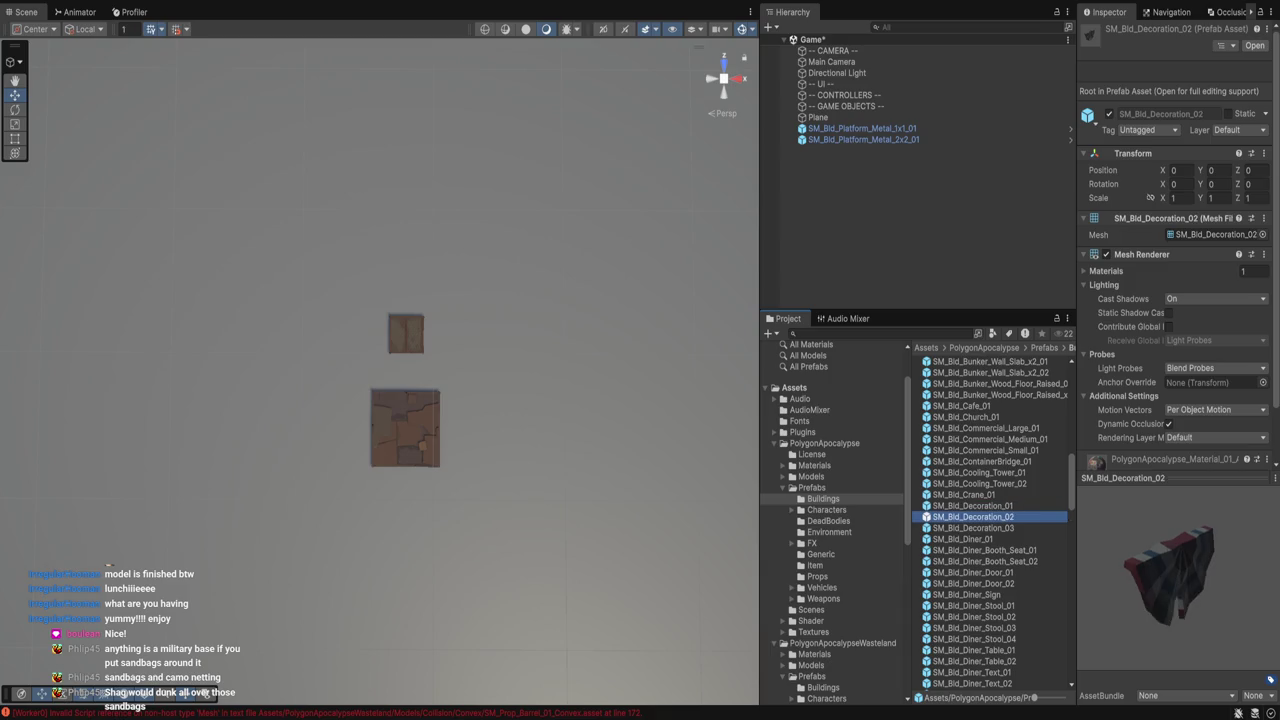
pyautogui.press('Up')
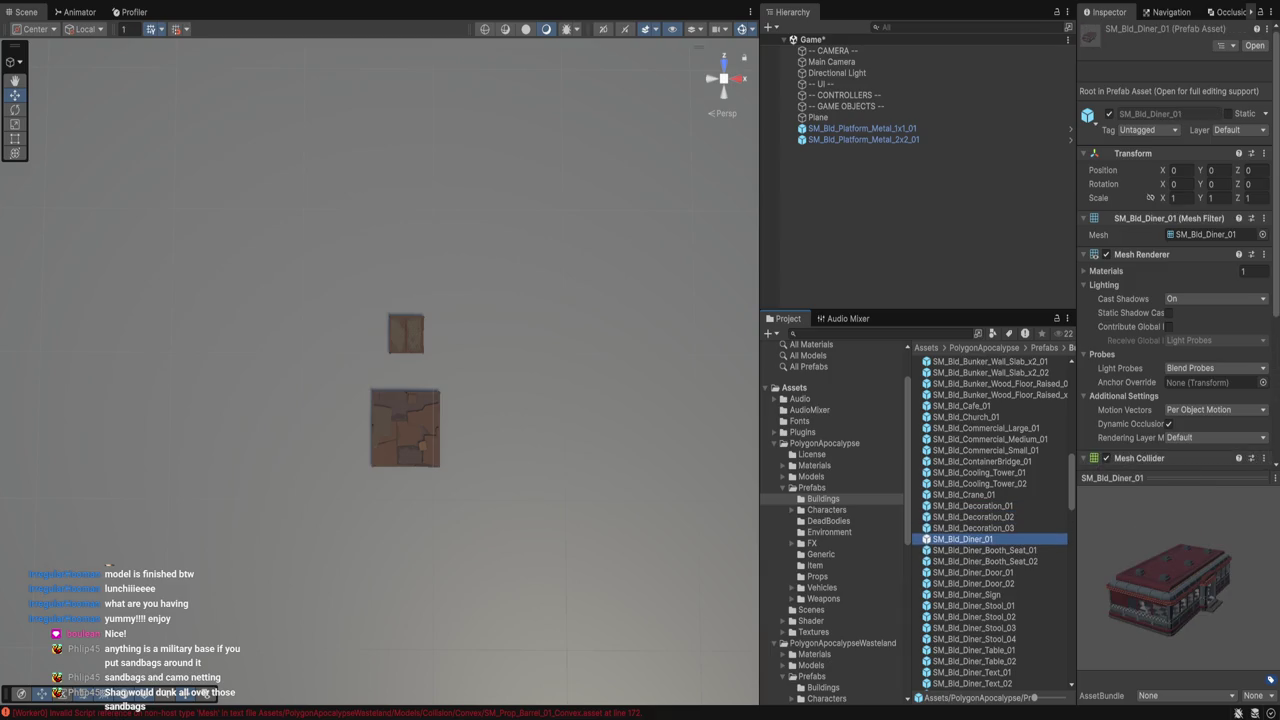
pyautogui.click(966, 417)
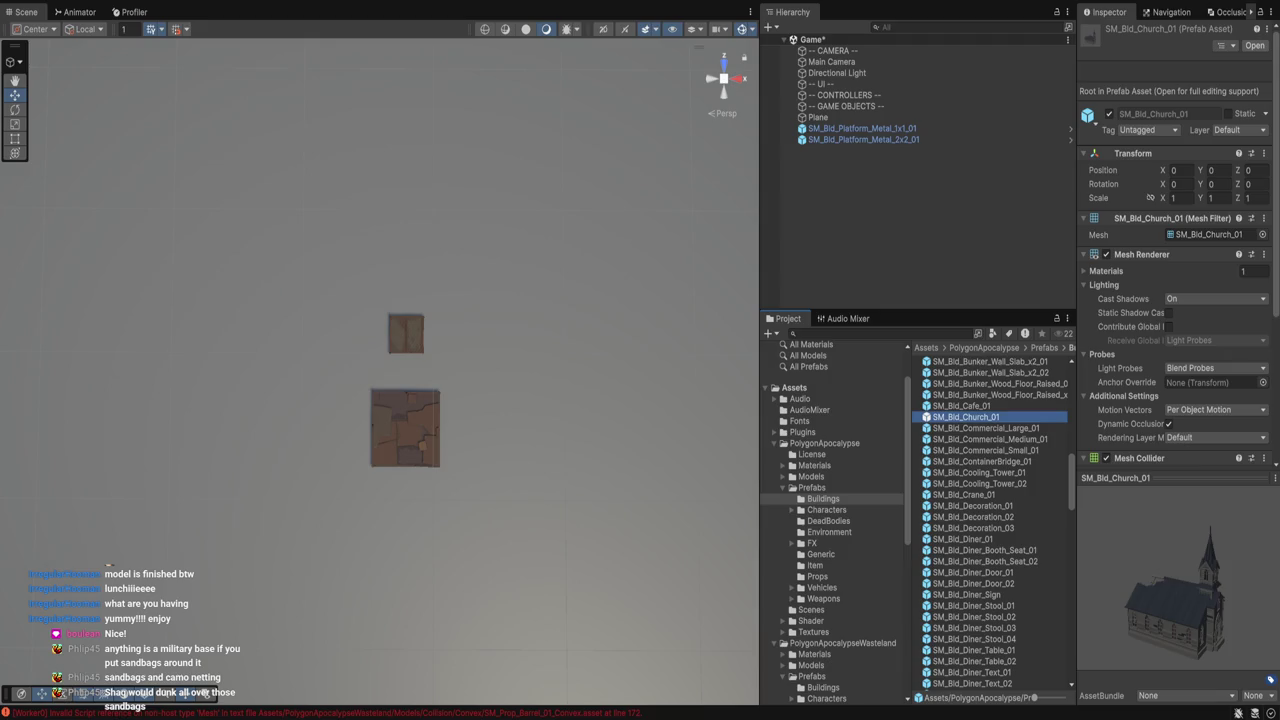
pyautogui.click(962, 406)
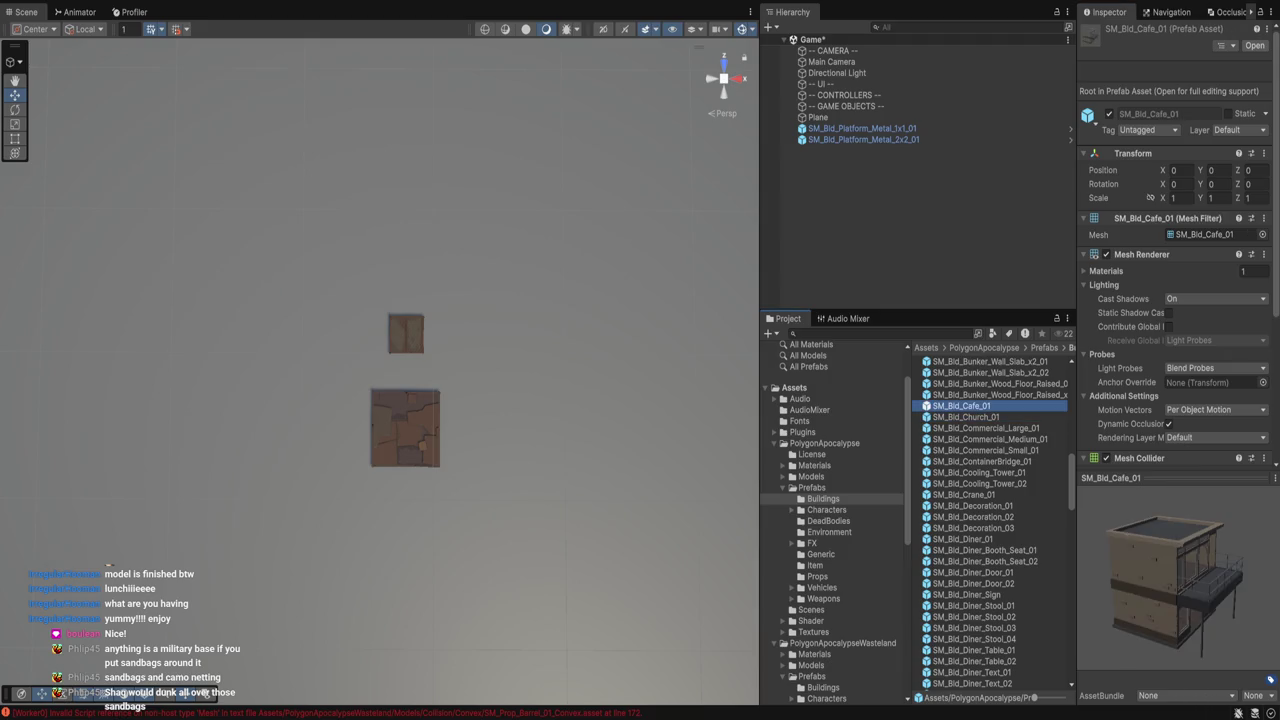
pyautogui.press('Down')
pyautogui.press('Down')
pyautogui.press('Down')
pyautogui.moveTo(1170, 590); pyautogui.dragTo(1230, 590)
pyautogui.click(985, 428)
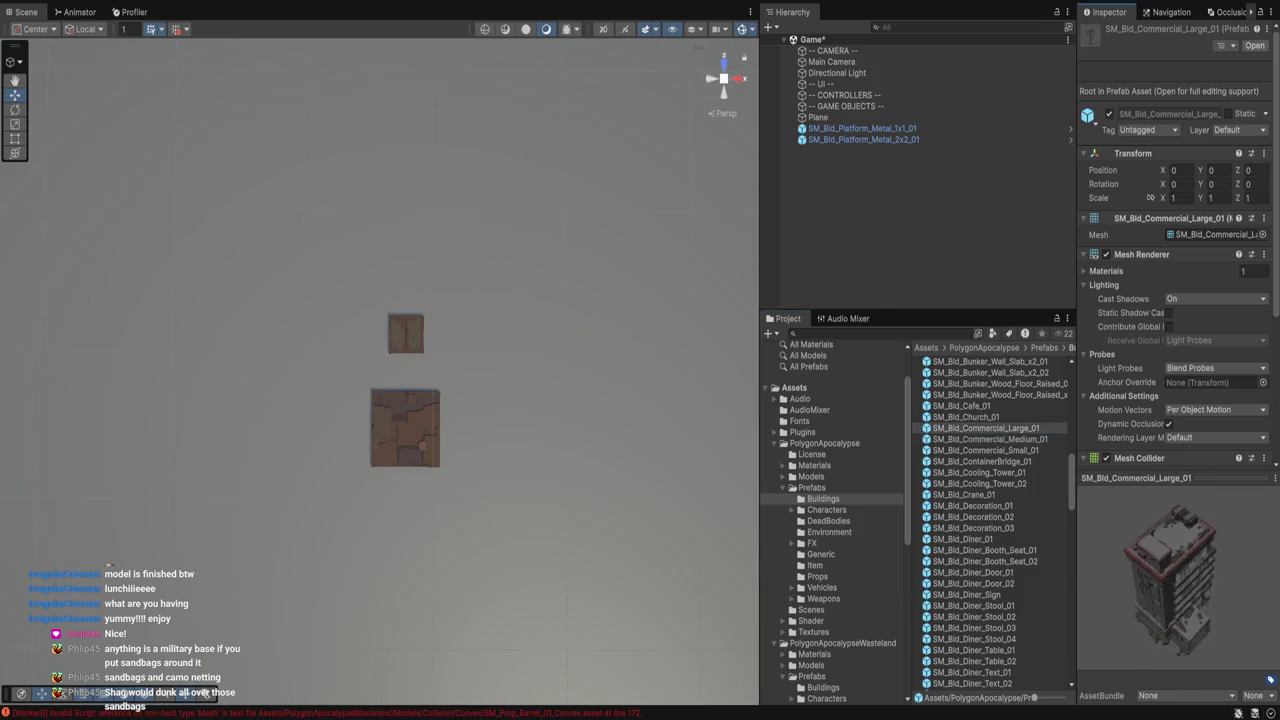
pyautogui.click(990, 439)
pyautogui.moveTo(990, 439)
pyautogui.mouseDown()
pyautogui.moveTo(684, 350)
pyautogui.moveTo(627, 418)
pyautogui.moveTo(456, 461)
pyautogui.moveTo(507, 533)
pyautogui.mouseUp()
# Move SM_Bld_Commercial_Medium_01 to about X 6.36, Z 13.89, right of the platforms.
pyautogui.scroll(-5, 507, 533)
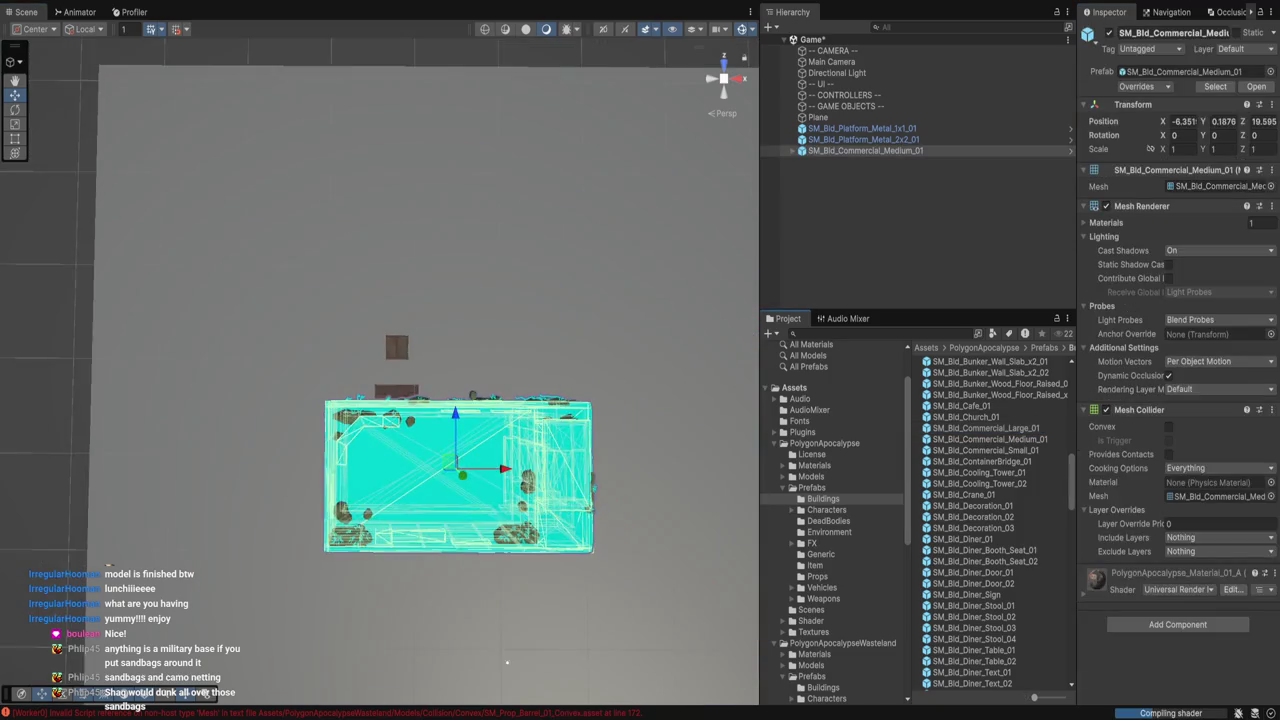
pyautogui.moveTo(354, 302)
pyautogui.mouseDown()
pyautogui.moveTo(419, 321)
pyautogui.moveTo(517, 395)
pyautogui.moveTo(478, 387)
pyautogui.moveTo(468, 359)
pyautogui.mouseUp()
pyautogui.moveTo(403, 485); pyautogui.dragTo(421, 405)
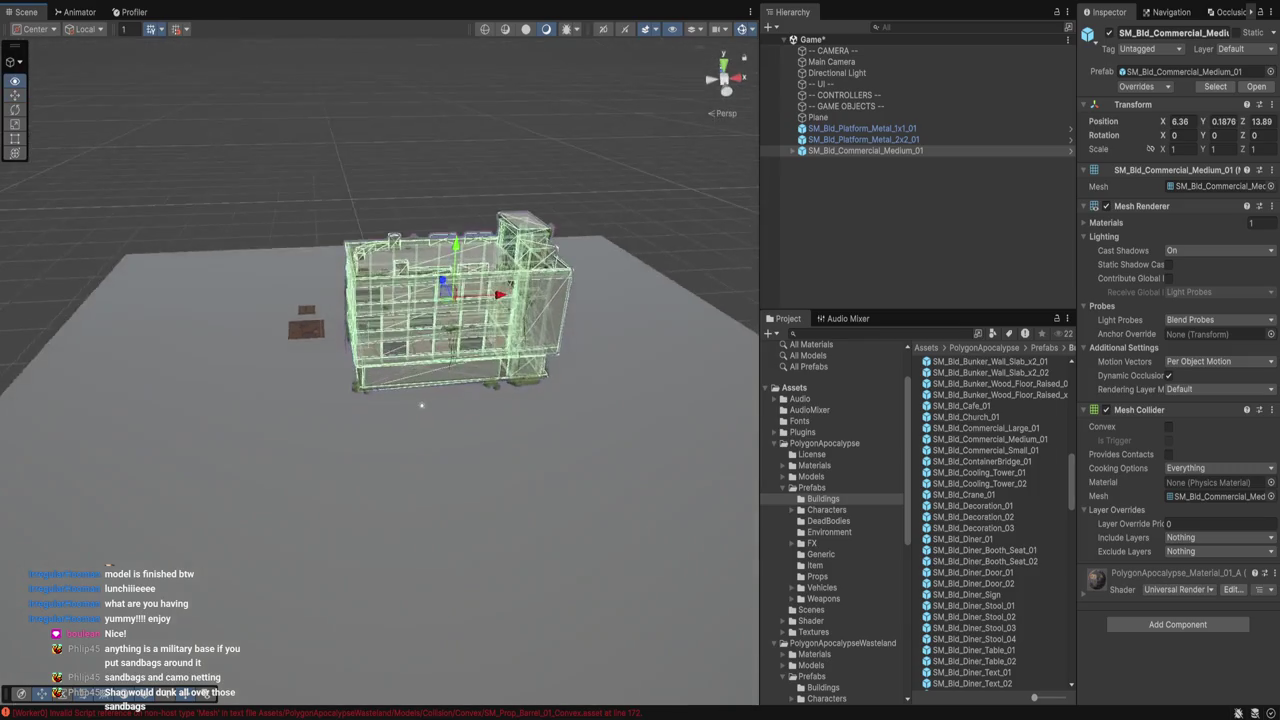
pyautogui.click(831, 61)
pyautogui.press('f')
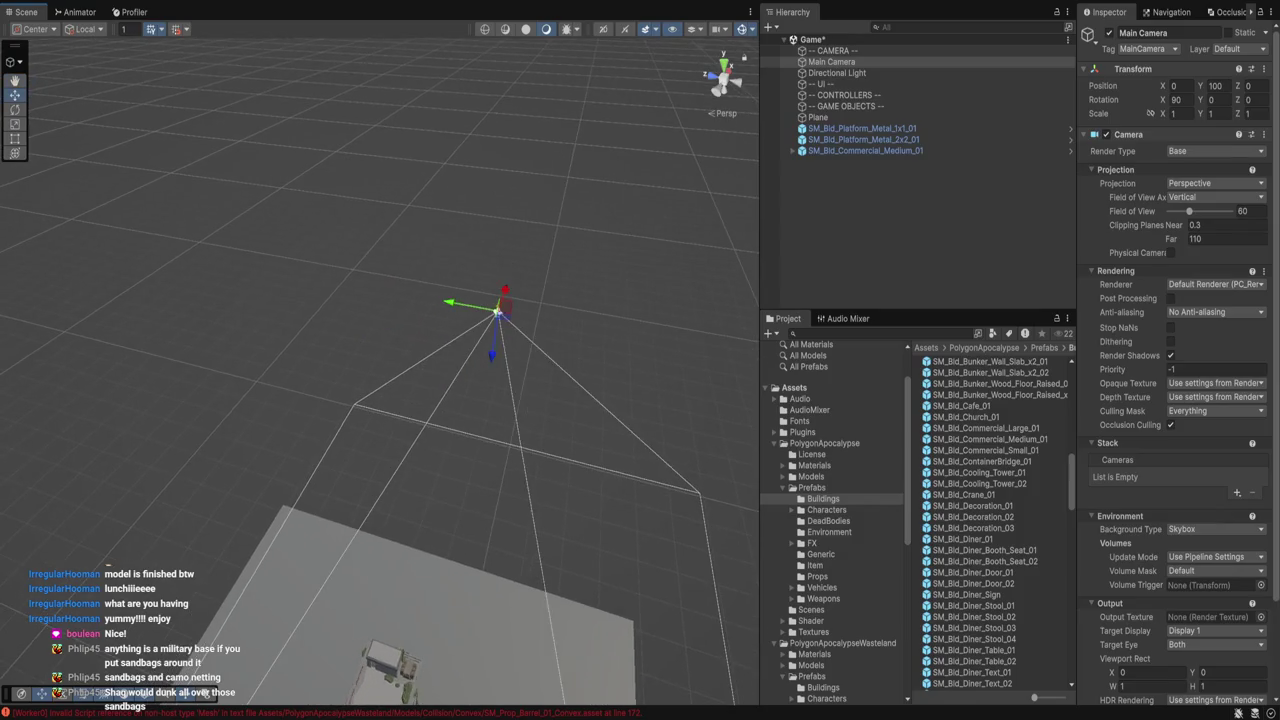
# Tilt the Main Camera to 45° on the X rotation.
pyautogui.press('e')
pyautogui.moveTo(470, 240); pyautogui.dragTo(448, 265)
pyautogui.write('45')
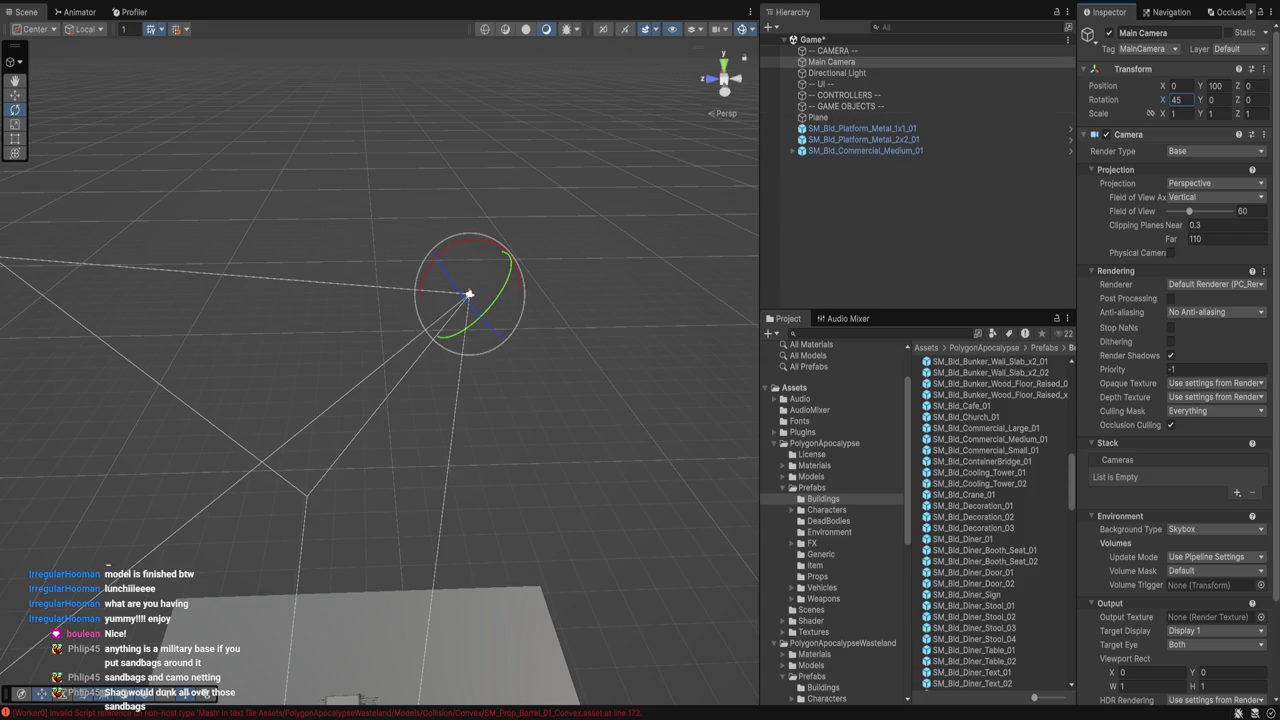
pyautogui.doubleClick(831, 61)
pyautogui.press('w')
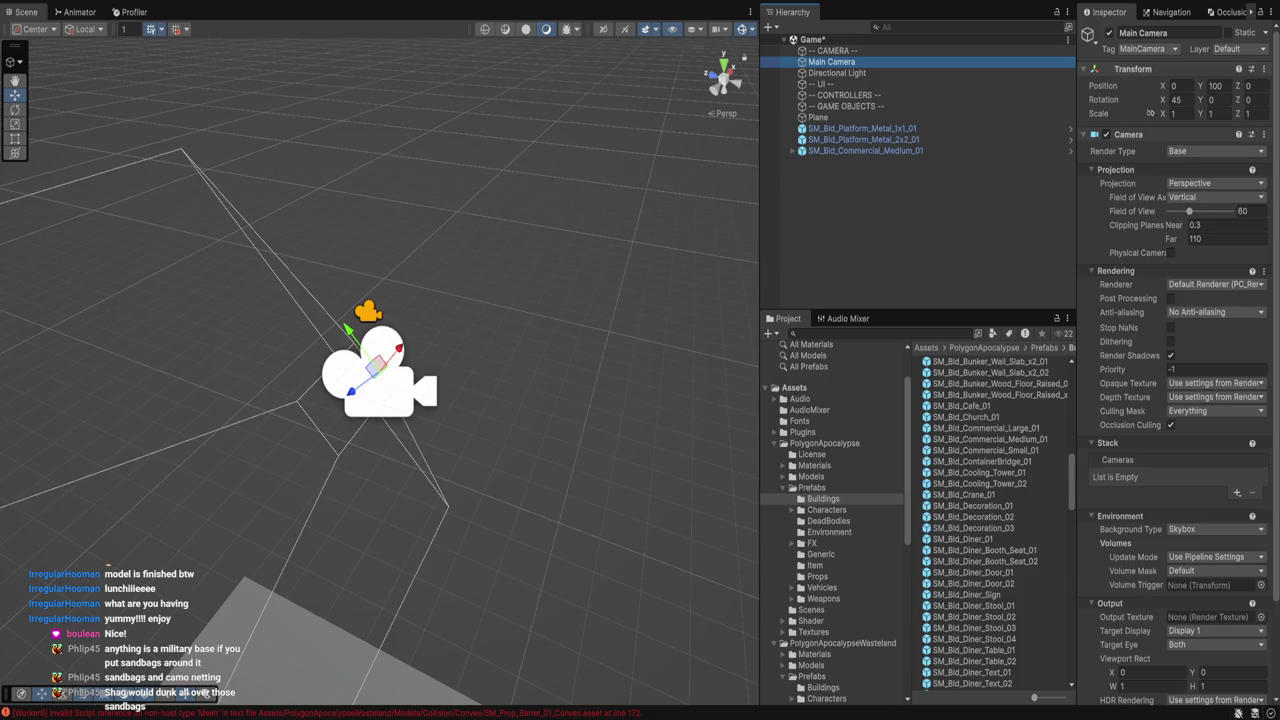
# Move the Main Camera to Z -50 at height 100.
pyautogui.click(1252, 85)
pyautogui.write('-')
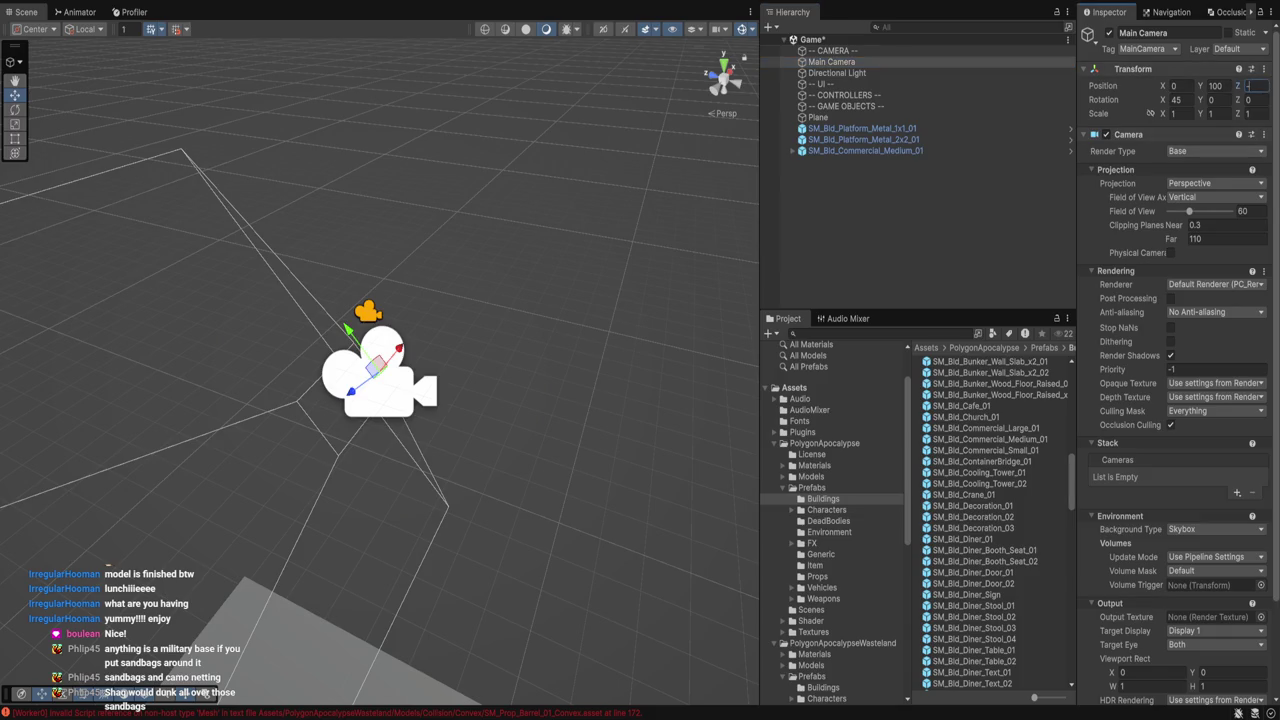
pyautogui.write('10')
pyautogui.press('Return')
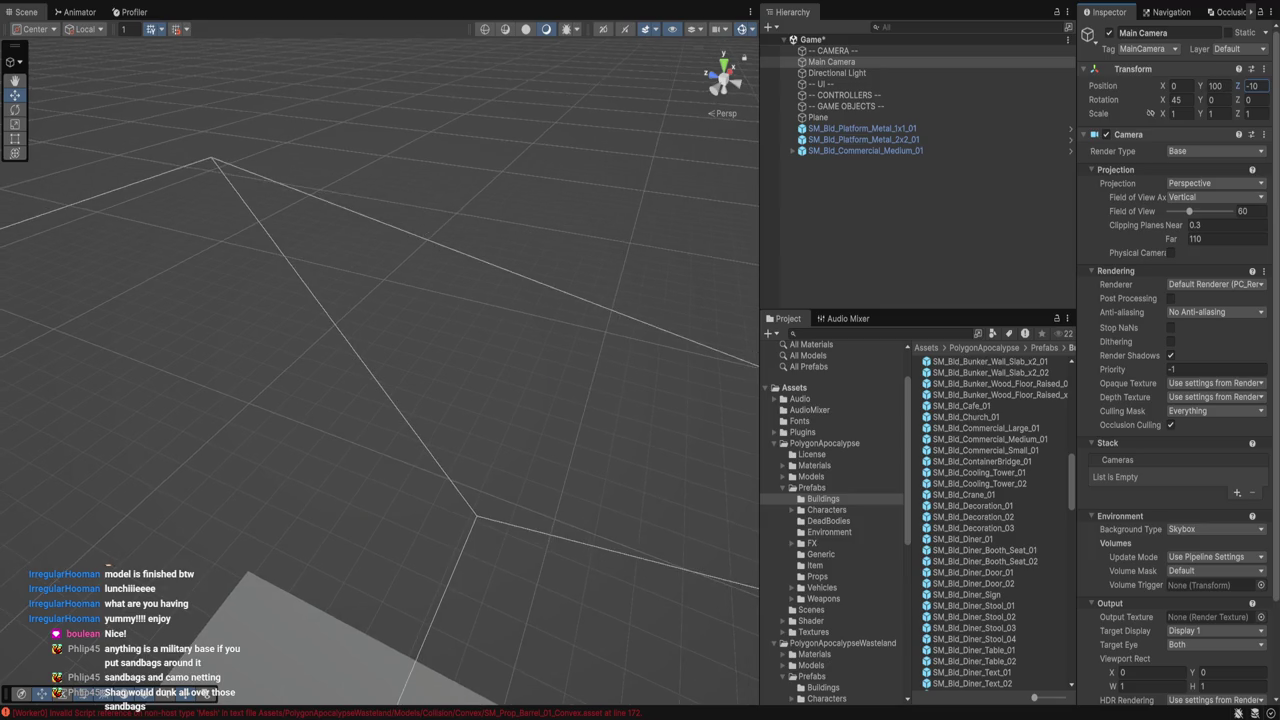
pyautogui.press('f')
pyautogui.moveTo(400, 400); pyautogui.dragTo(470, 380)
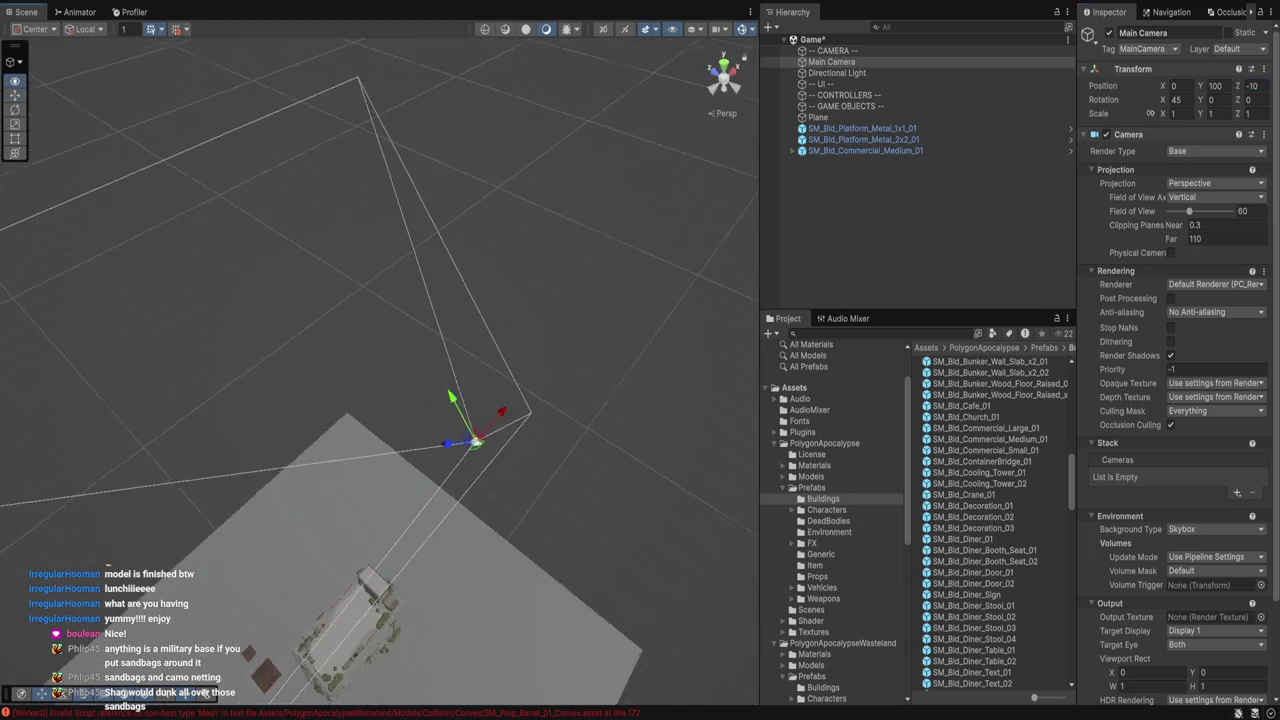
pyautogui.write('-50')
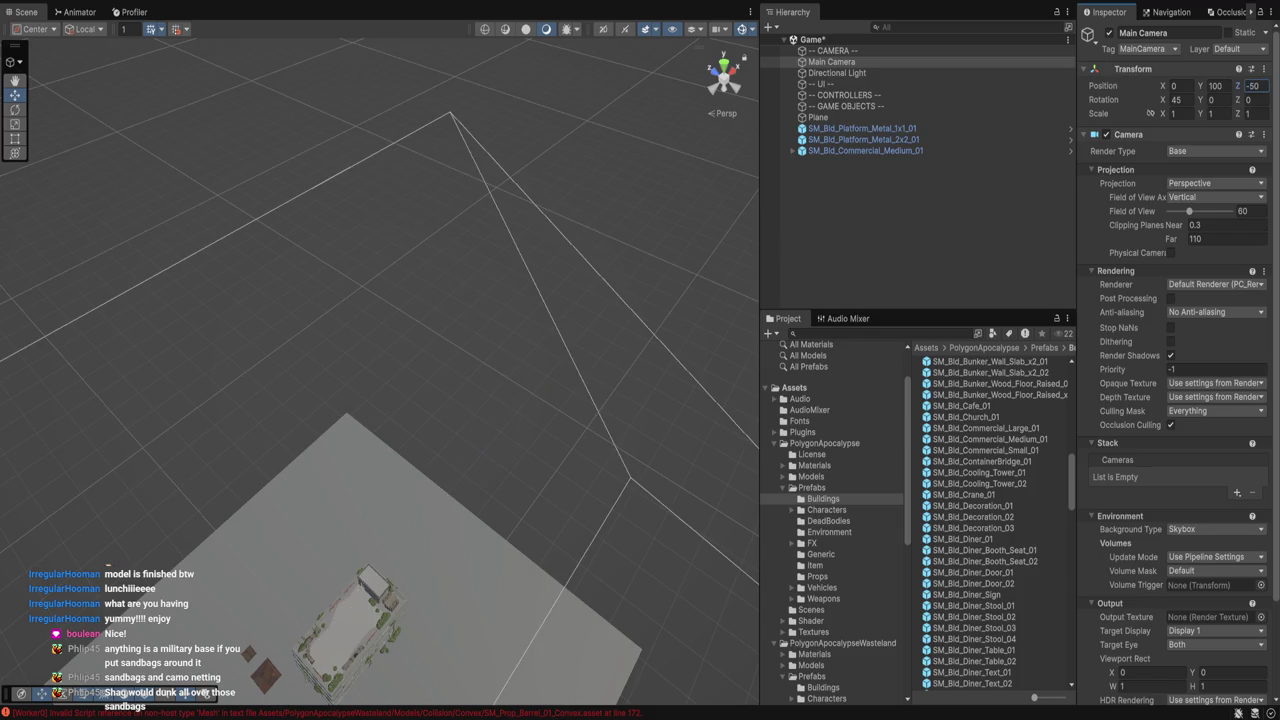
pyautogui.press('Return')
pyautogui.press('f')
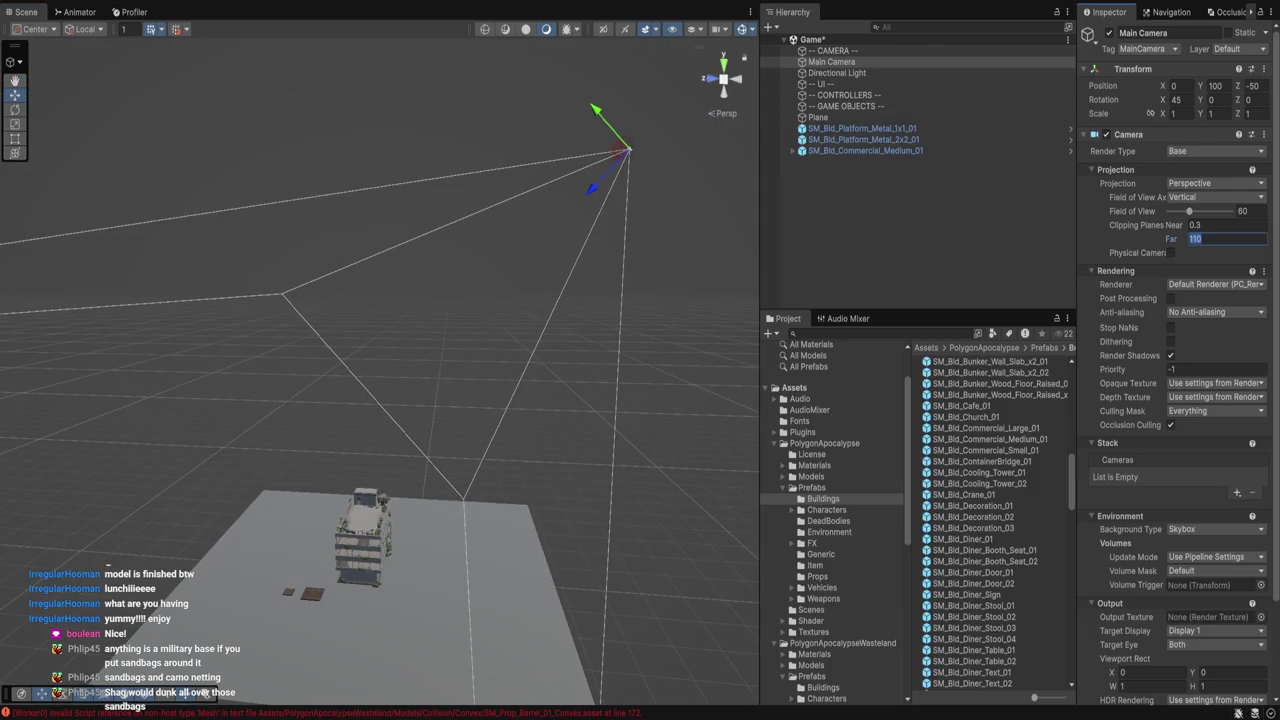
# Raise the Main Camera's far clipping plane from 110 to 250.
pyautogui.write('250')
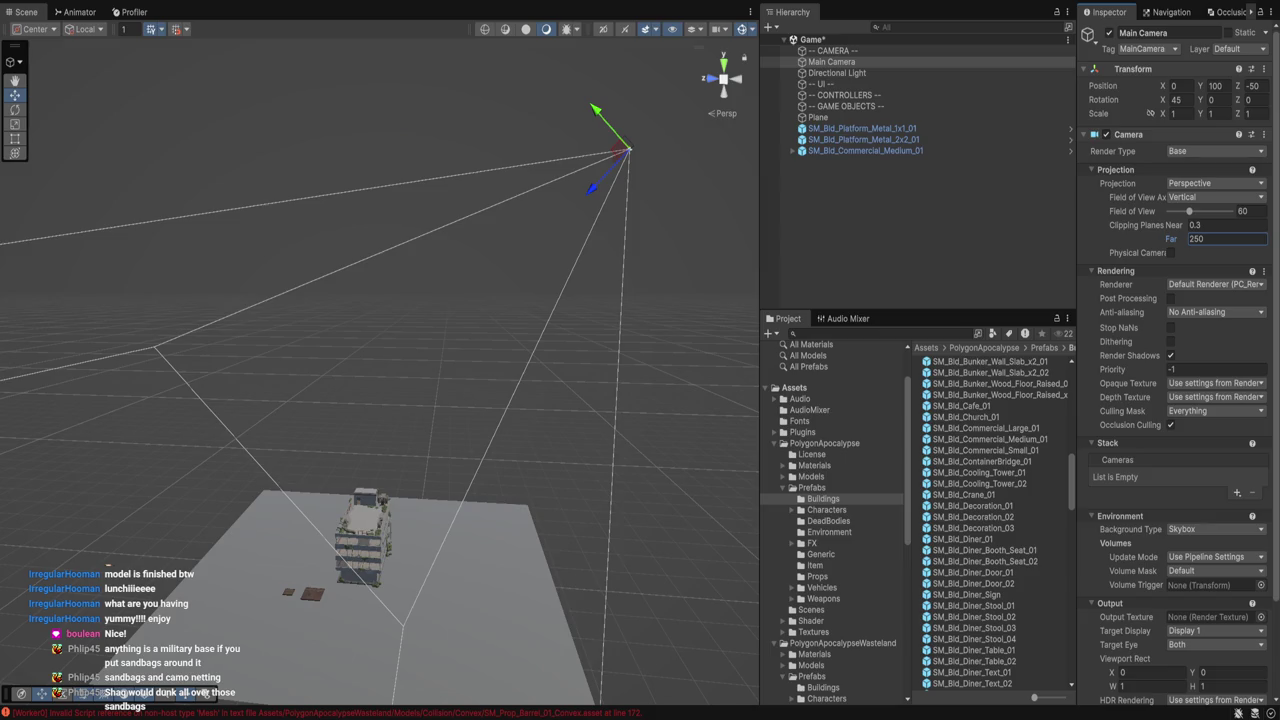
pyautogui.moveTo(380, 300)
pyautogui.mouseDown()
pyautogui.moveTo(440, 350)
pyautogui.moveTo(420, 350)
pyautogui.moveTo(450, 380)
pyautogui.mouseUp()
pyautogui.click(424, 398)
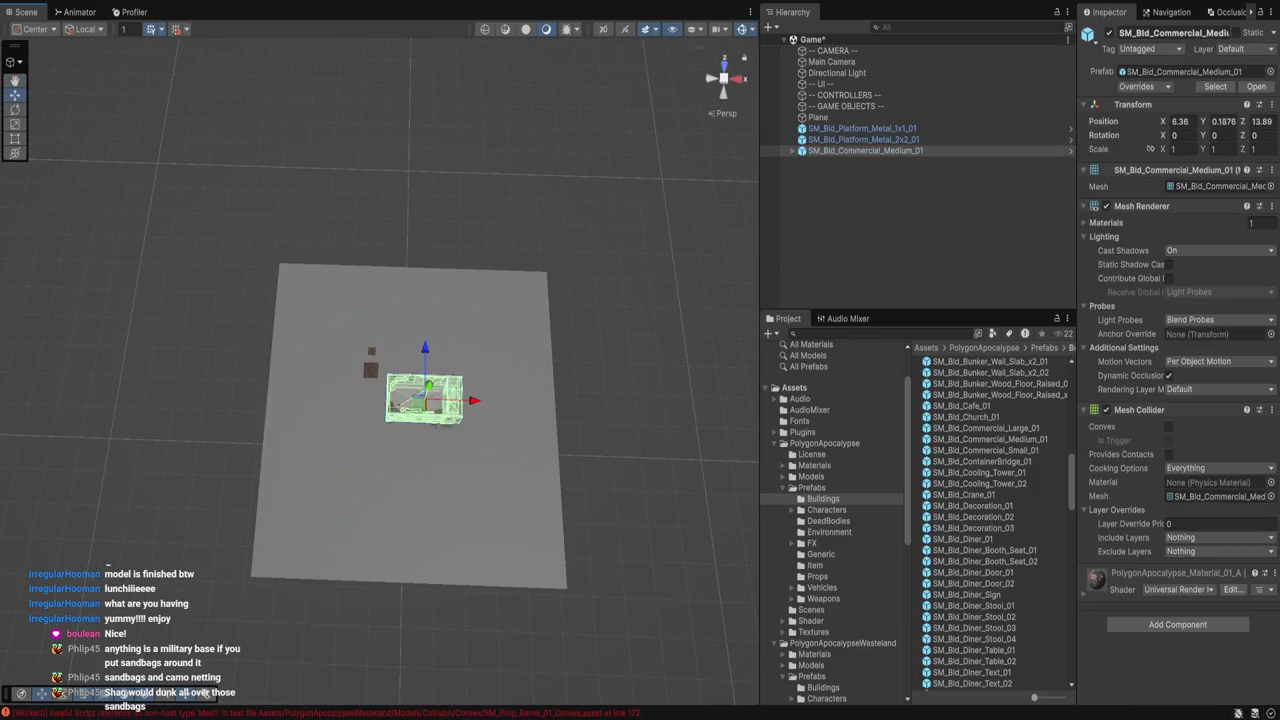
# Frame the commercial building and search the project assets for 'sandb'.
pyautogui.press('f')
pyautogui.keyDown('alt'); pyautogui.moveTo(380, 330); pyautogui.dragTo(405, 395); pyautogui.keyUp('alt')
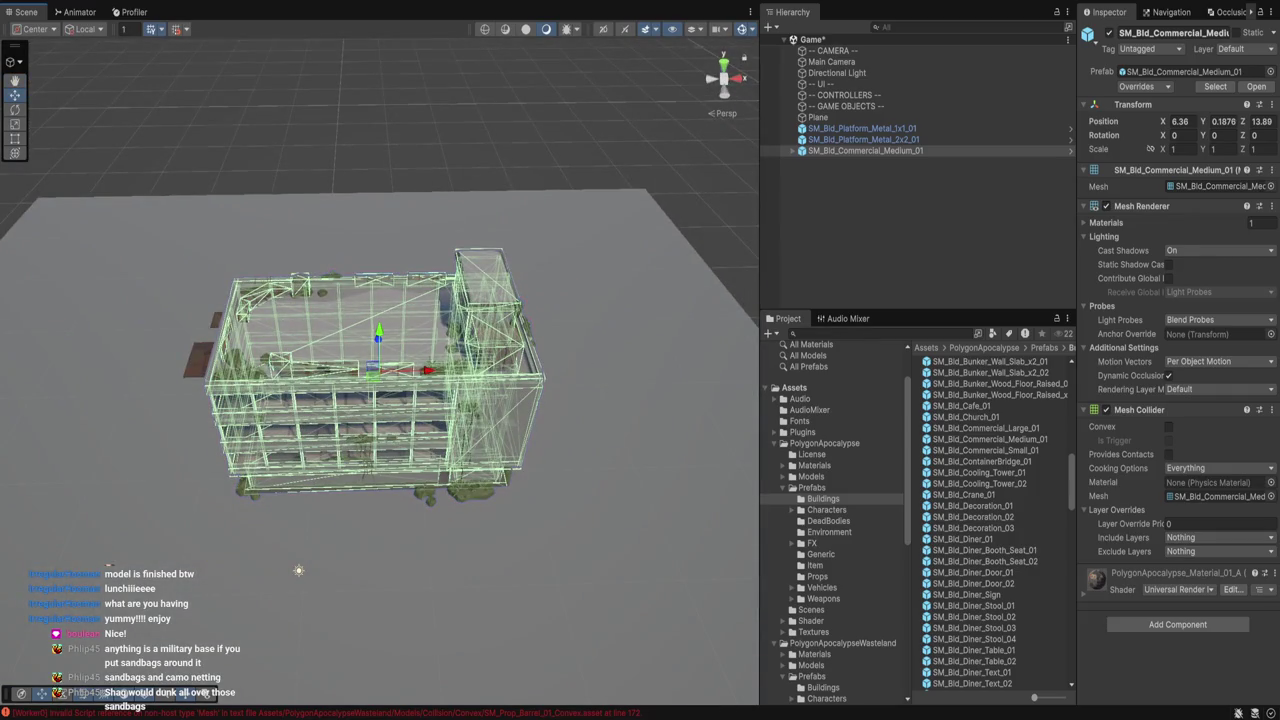
pyautogui.click(860, 333)
pyautogui.write('sa')
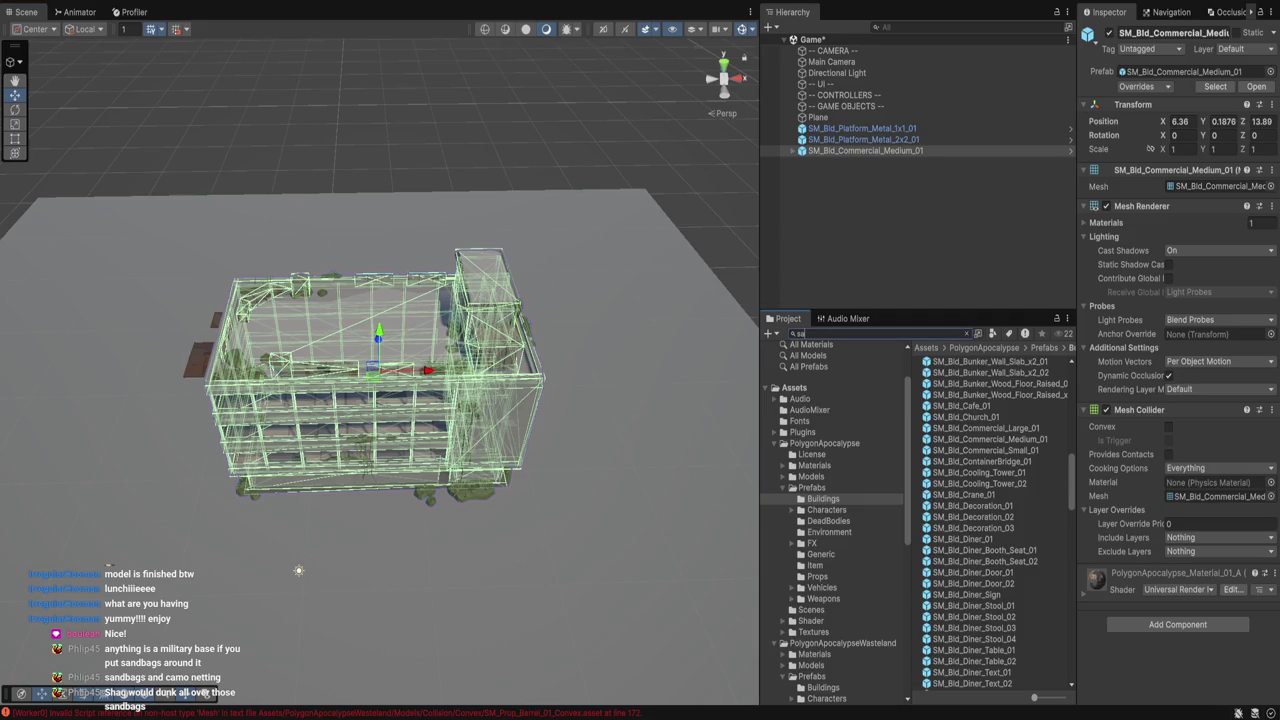
pyautogui.write('nd')
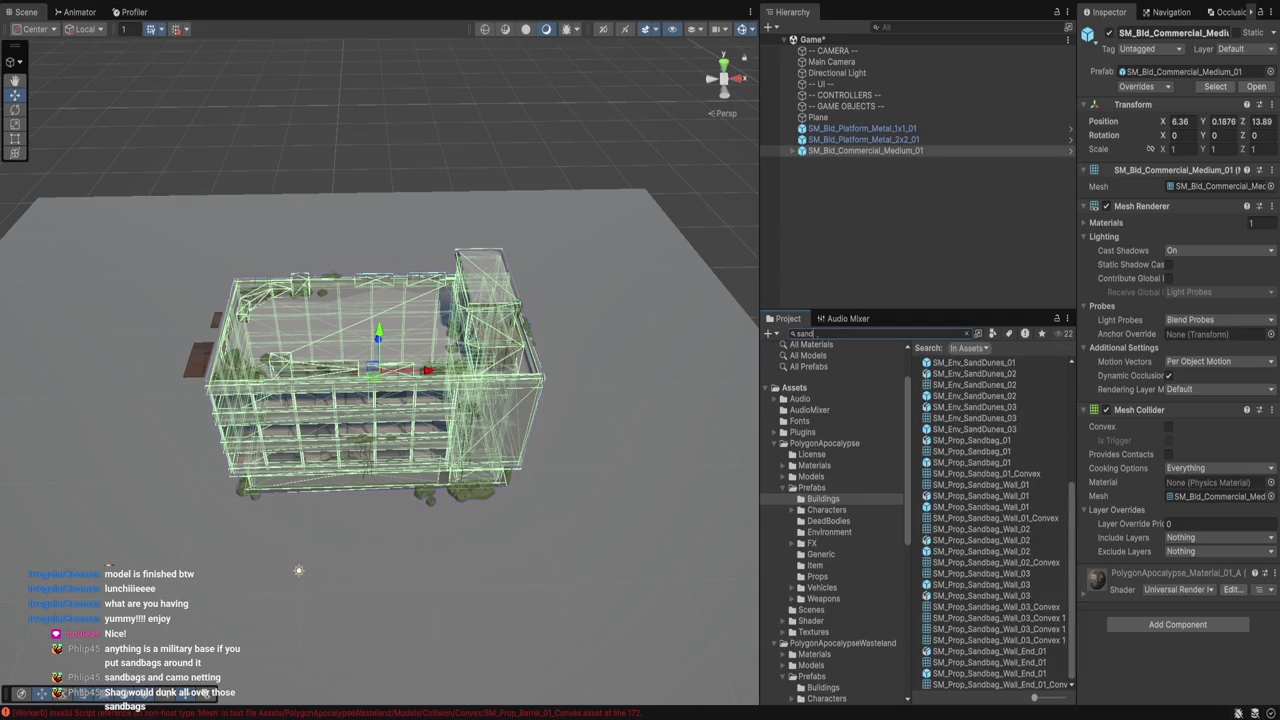
pyautogui.write('b')
# Place an SM_Prop_Sandbag_Wall_02 near the building, around X 23.3, Z 8.65.
pyautogui.click(980, 406)
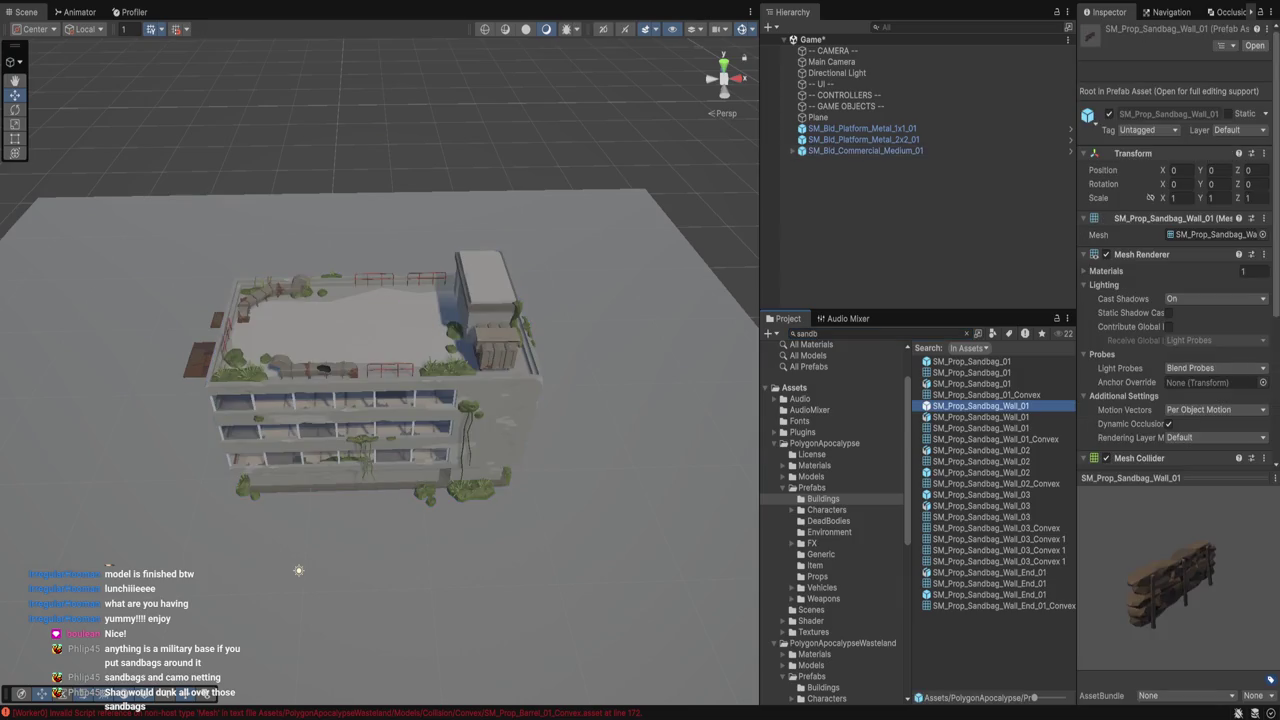
pyautogui.press('Down')
pyautogui.press('Down')
pyautogui.press('Down')
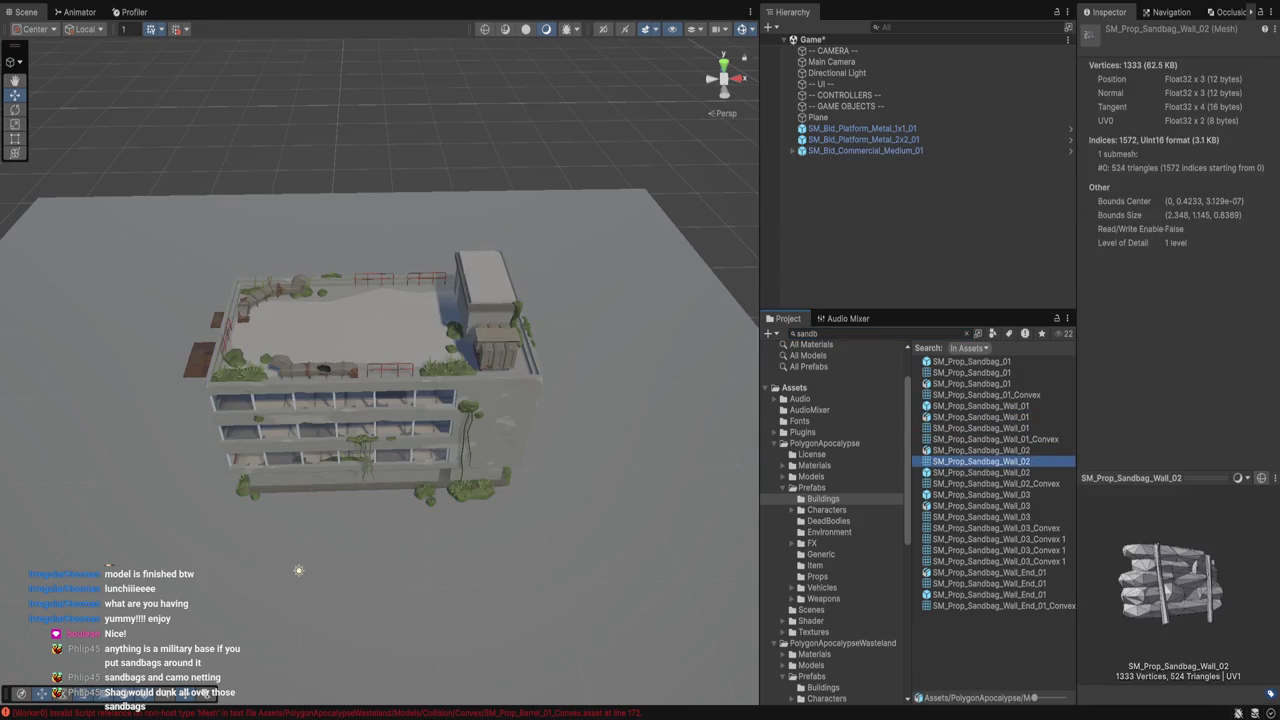
pyautogui.press('Down')
pyautogui.press('Down')
pyautogui.press('Down')
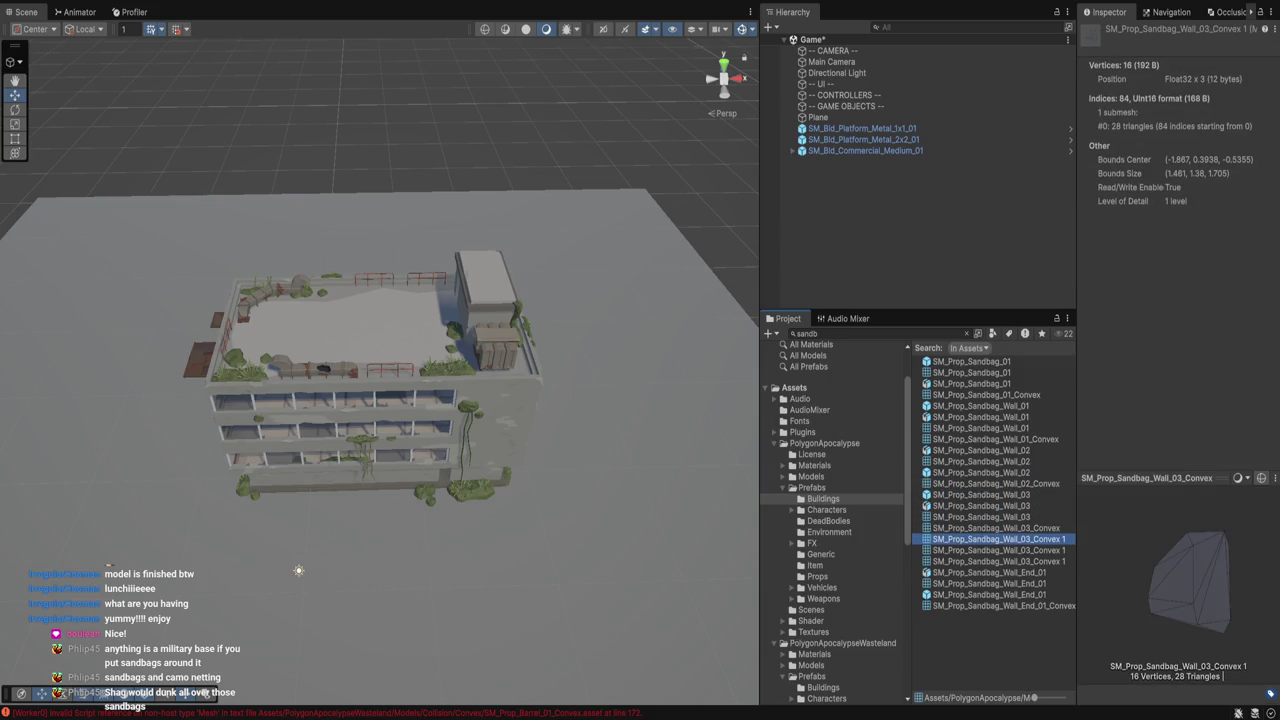
pyautogui.press('Down')
pyautogui.press('Down')
pyautogui.press('Down')
pyautogui.moveTo(1180, 585); pyautogui.dragTo(1140, 585)
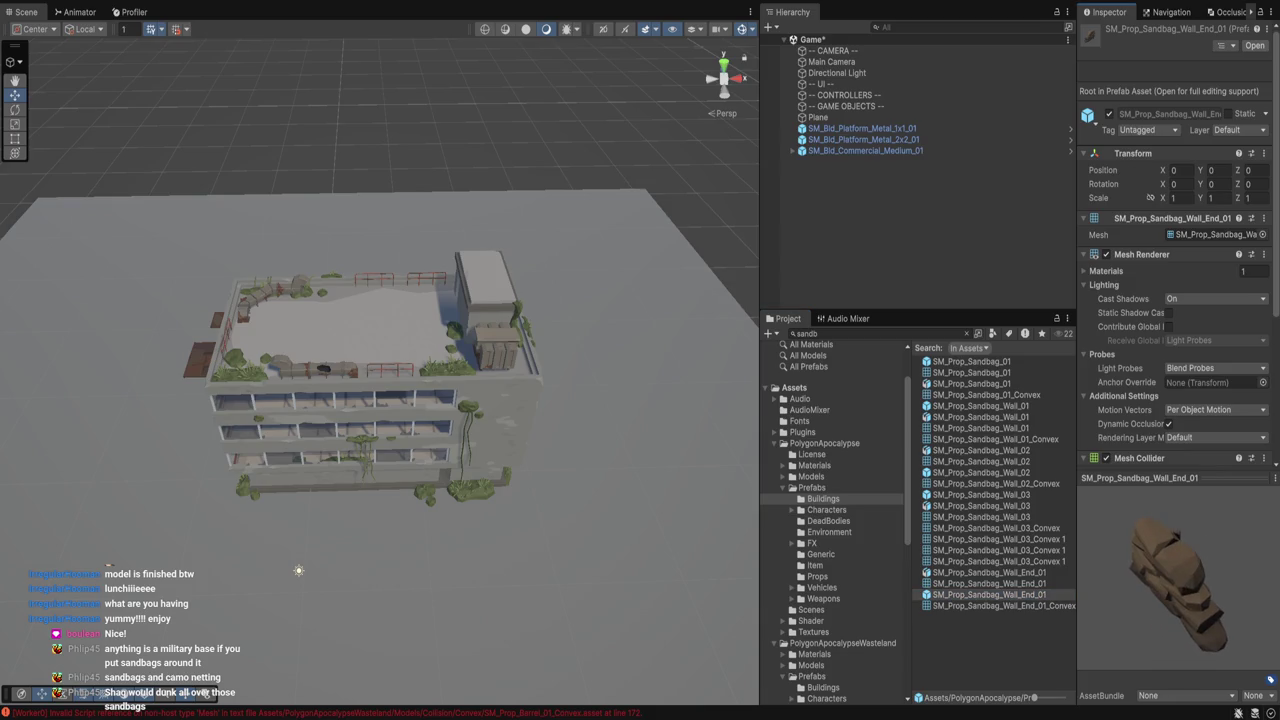
pyautogui.click(980, 450)
pyautogui.press('Down')
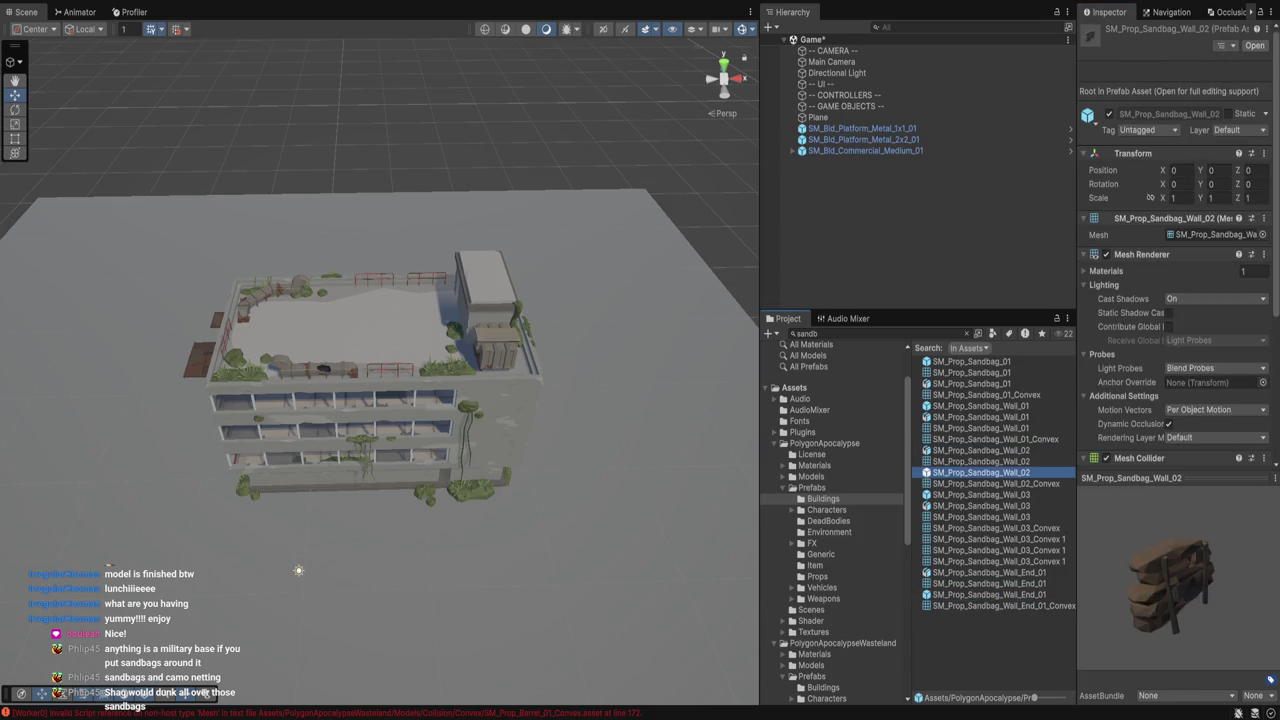
pyautogui.moveTo(980, 472); pyautogui.dragTo(620, 455)
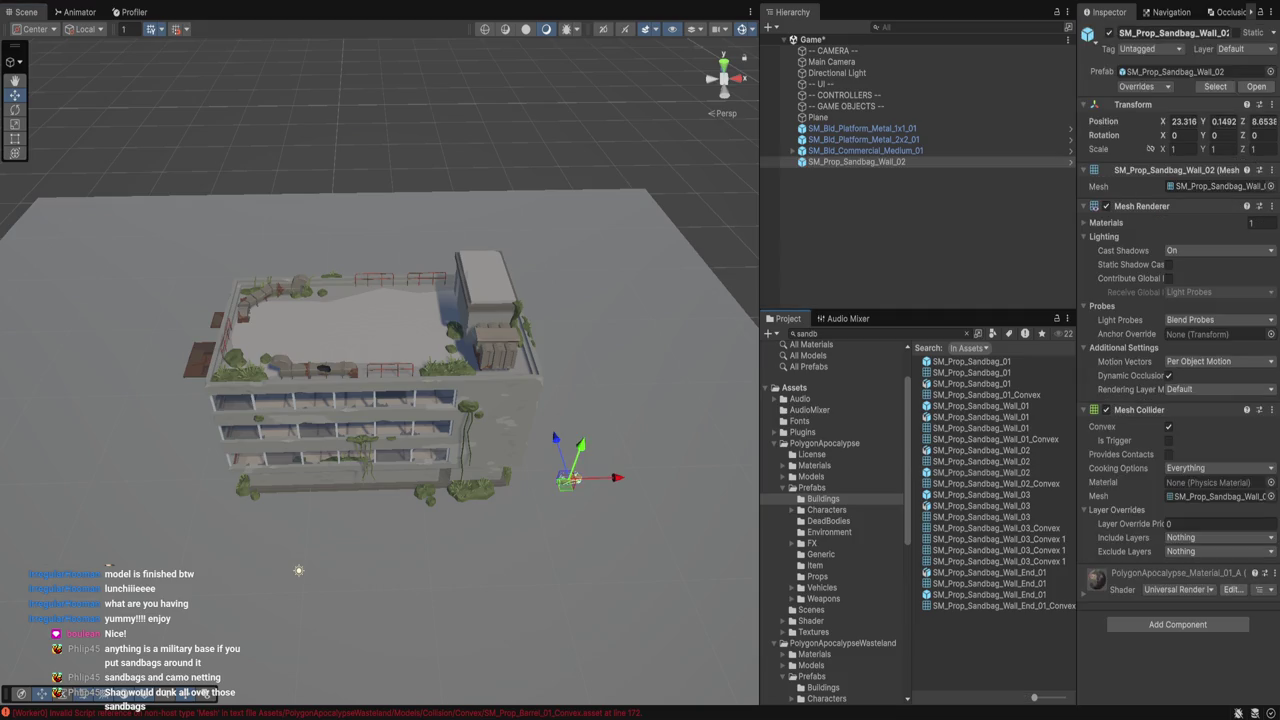
# Rotate the first SM_Prop_Sandbag_Wall_02 to run along the building and lower it onto the ground.
pyautogui.press('f')
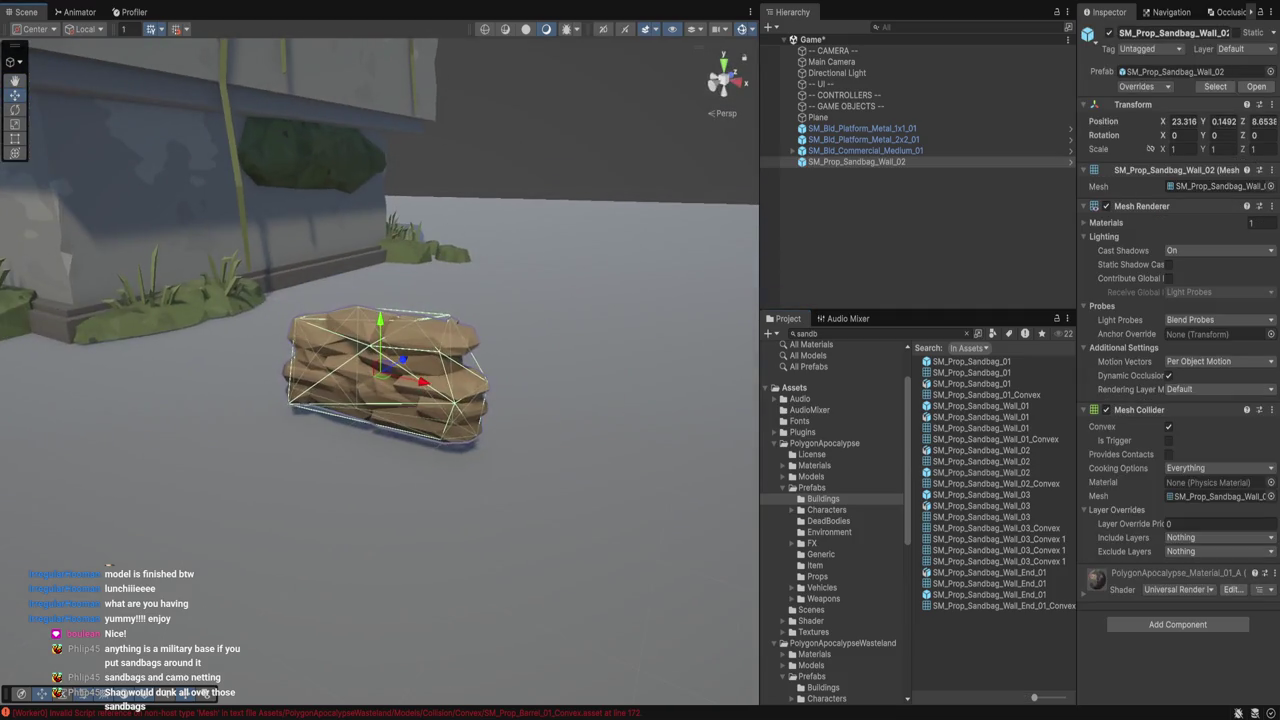
pyautogui.moveTo(450, 400); pyautogui.dragTo(350, 400)
pyautogui.press('e')
pyautogui.moveTo(430, 378)
pyautogui.mouseDown()
pyautogui.moveTo(372, 400)
pyautogui.moveTo(290, 380)
pyautogui.mouseUp()
pyautogui.press('w')
pyautogui.moveTo(379, 335); pyautogui.dragTo(380, 460)
# Duplicate the sandbag wall with Ctrl+D into six pieces extending the line.
pyautogui.hotkey('ctrl', 'd')
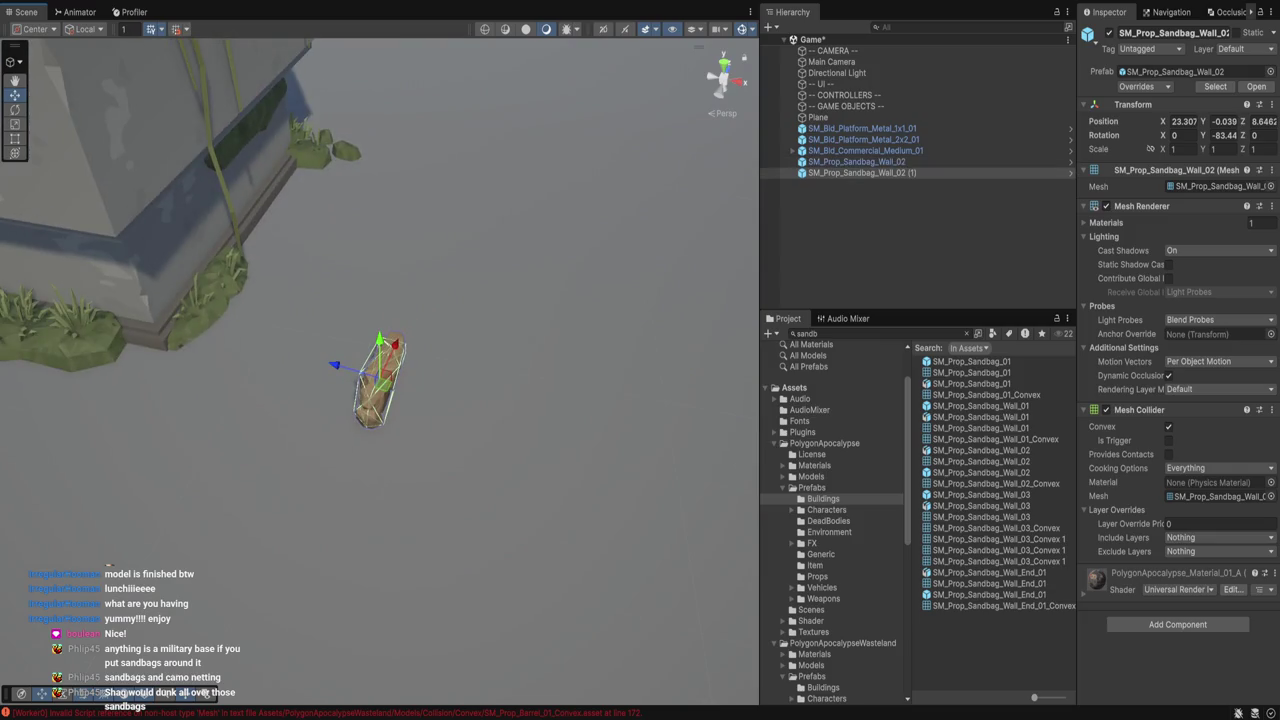
pyautogui.moveTo(380, 362)
pyautogui.mouseDown()
pyautogui.moveTo(482, 140)
pyautogui.moveTo(460, 212)
pyautogui.moveTo(468, 193)
pyautogui.mouseUp()
pyautogui.hotkey('ctrl', 'd')
pyautogui.keyDown('shift'); pyautogui.click(856, 161); pyautogui.keyUp('shift')
pyautogui.hotkey('ctrl', 'd')
# Nudge sandbag pieces (2) and (5) into a straight line, then run the game in Play mode.
pyautogui.moveTo(380, 300); pyautogui.dragTo(380, 220)
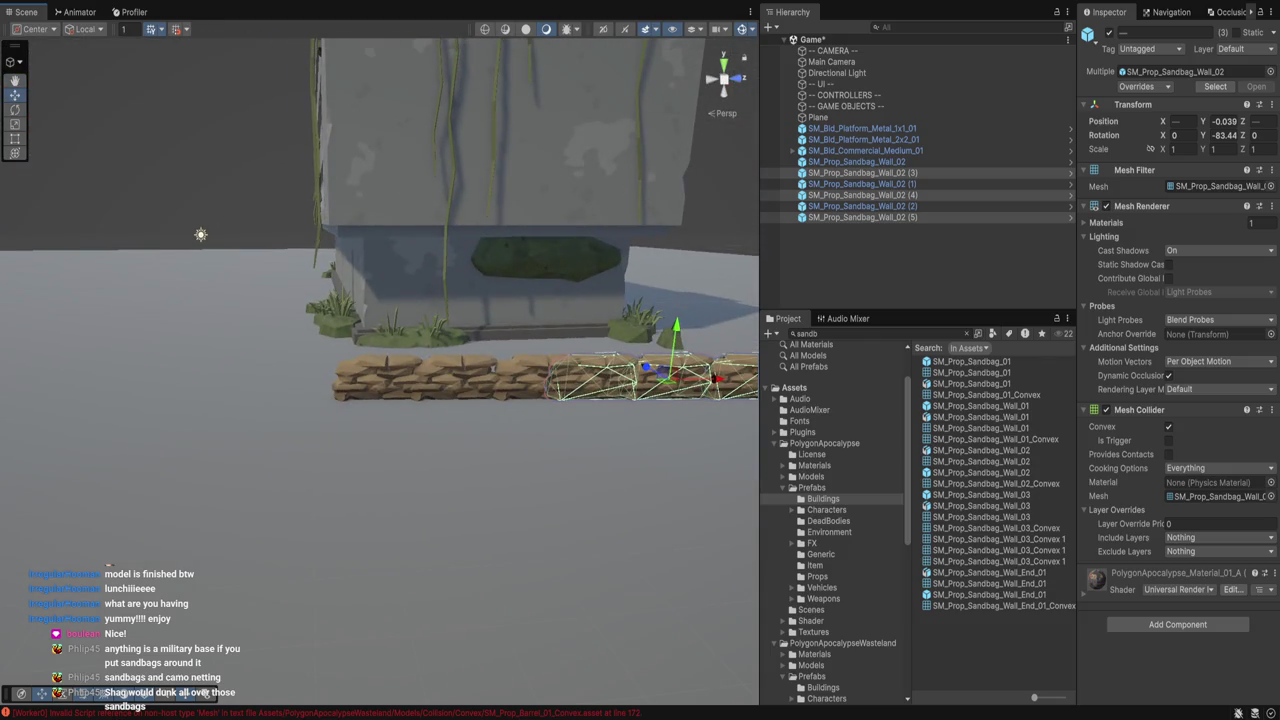
pyautogui.click(862, 206)
pyautogui.moveTo(580, 378); pyautogui.dragTo(573, 379)
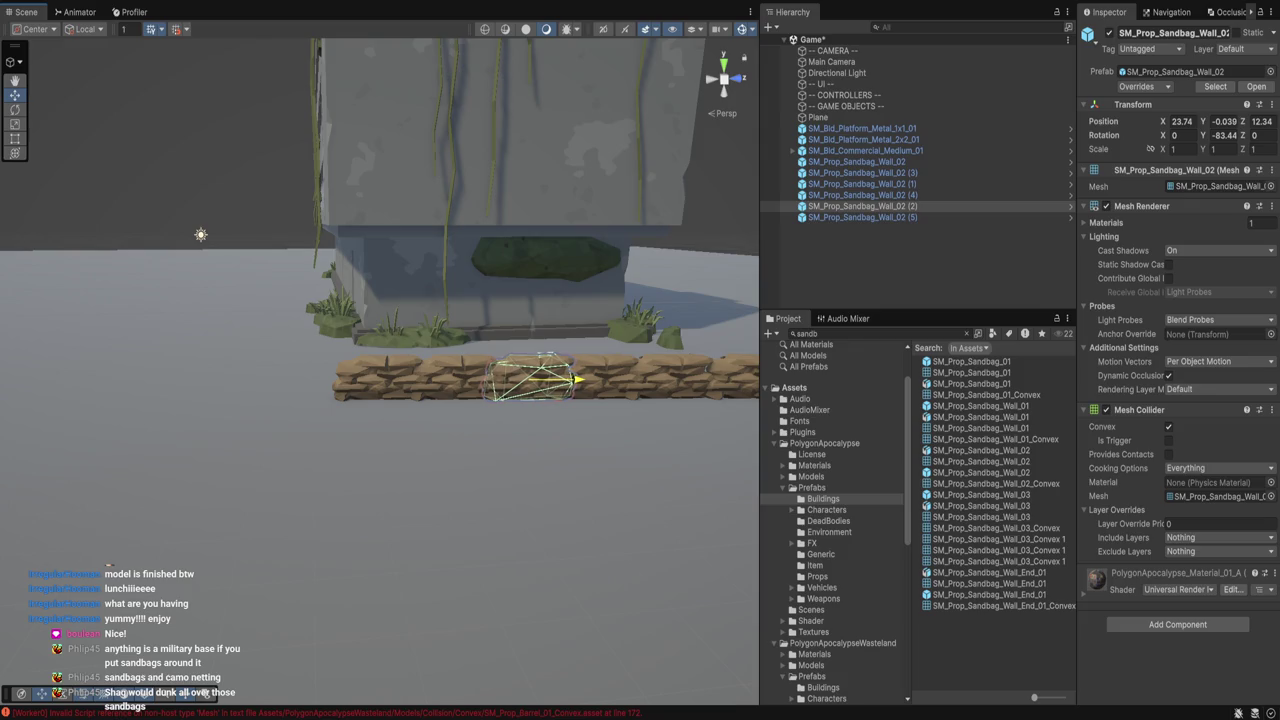
pyautogui.click(740, 372)
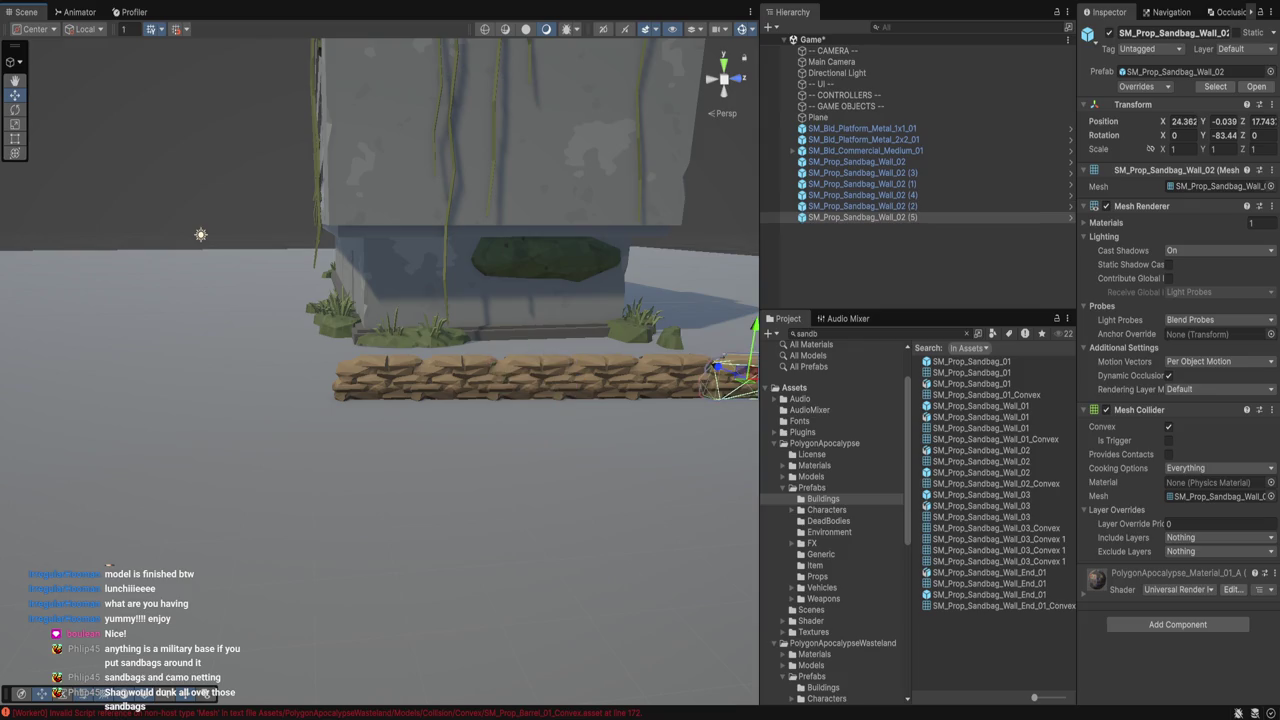
pyautogui.press('f')
pyautogui.moveTo(372, 365)
pyautogui.mouseDown()
pyautogui.moveTo(417, 366)
pyautogui.moveTo(394, 371)
pyautogui.mouseUp()
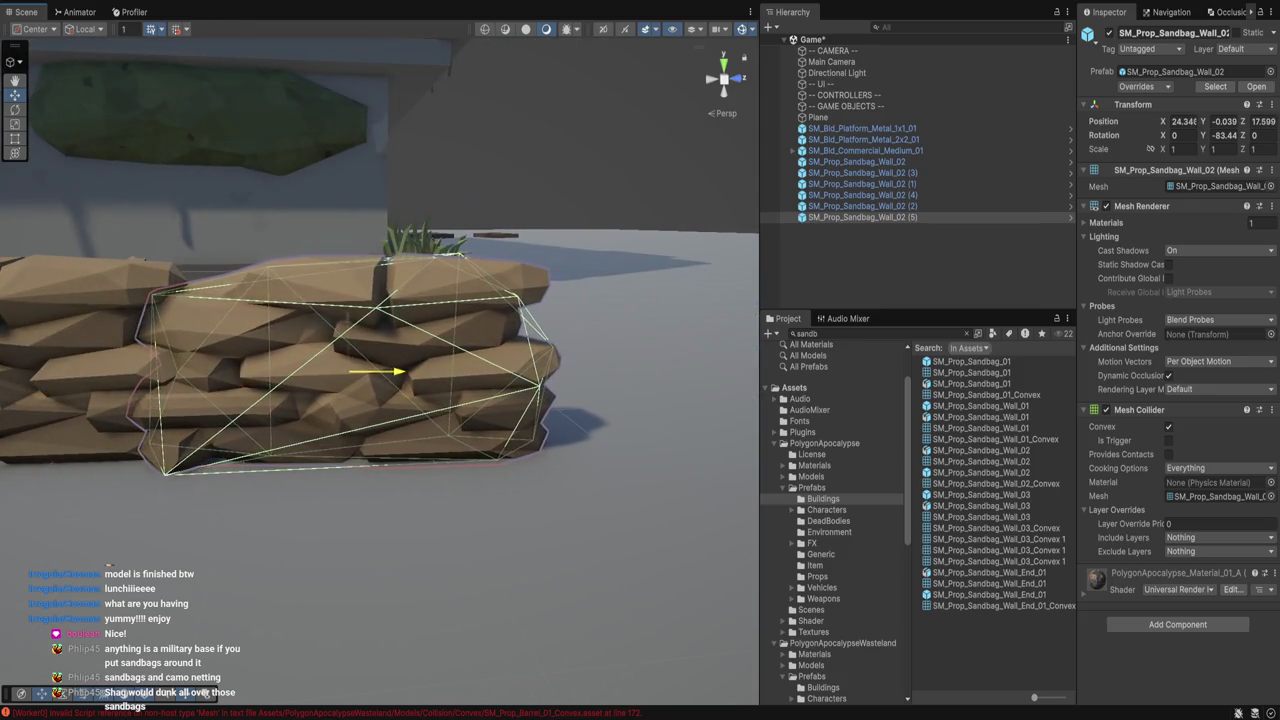
pyautogui.scroll(-6, 380, 365)
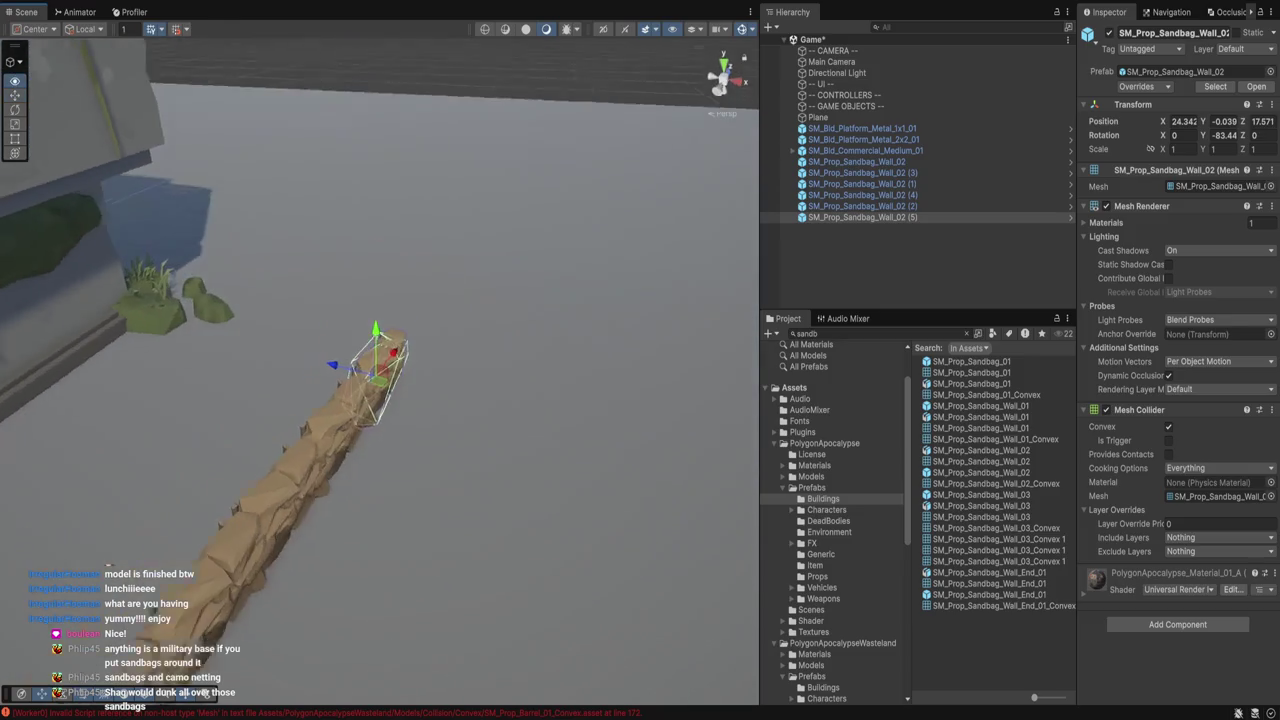
pyautogui.moveTo(394, 371); pyautogui.dragTo(394, 400)
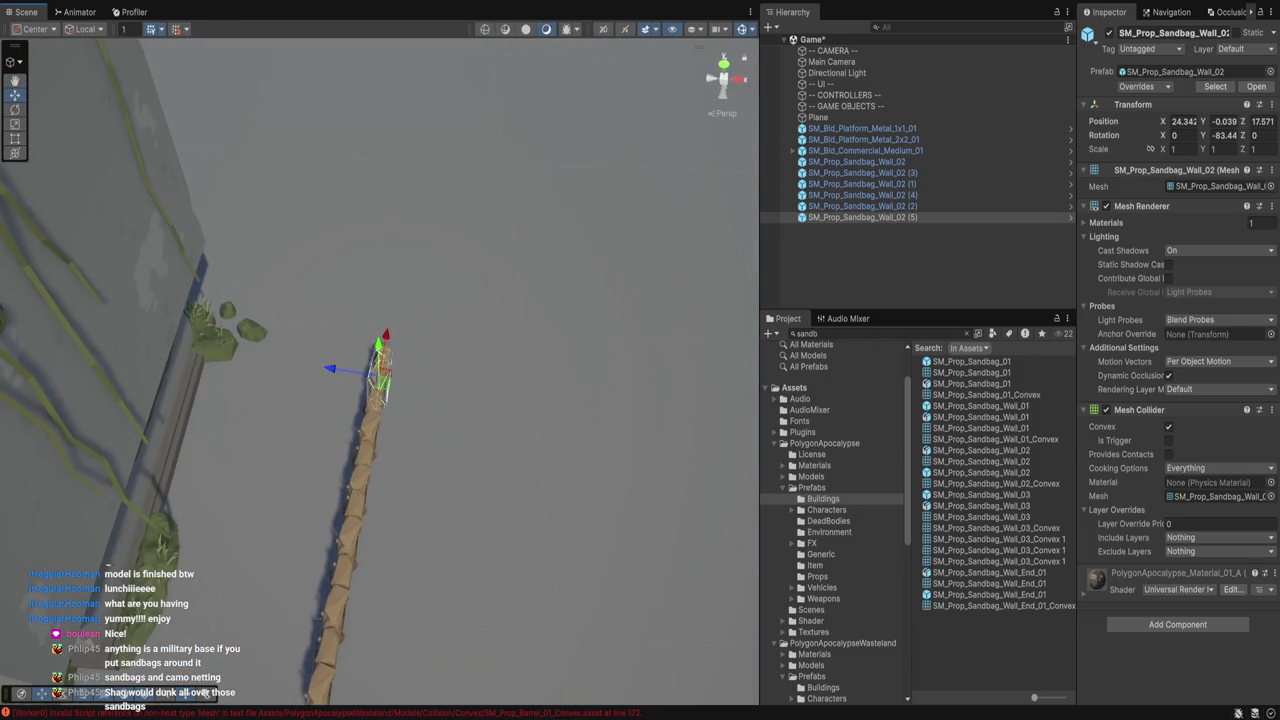
pyautogui.hotkey('ctrl', 'p')
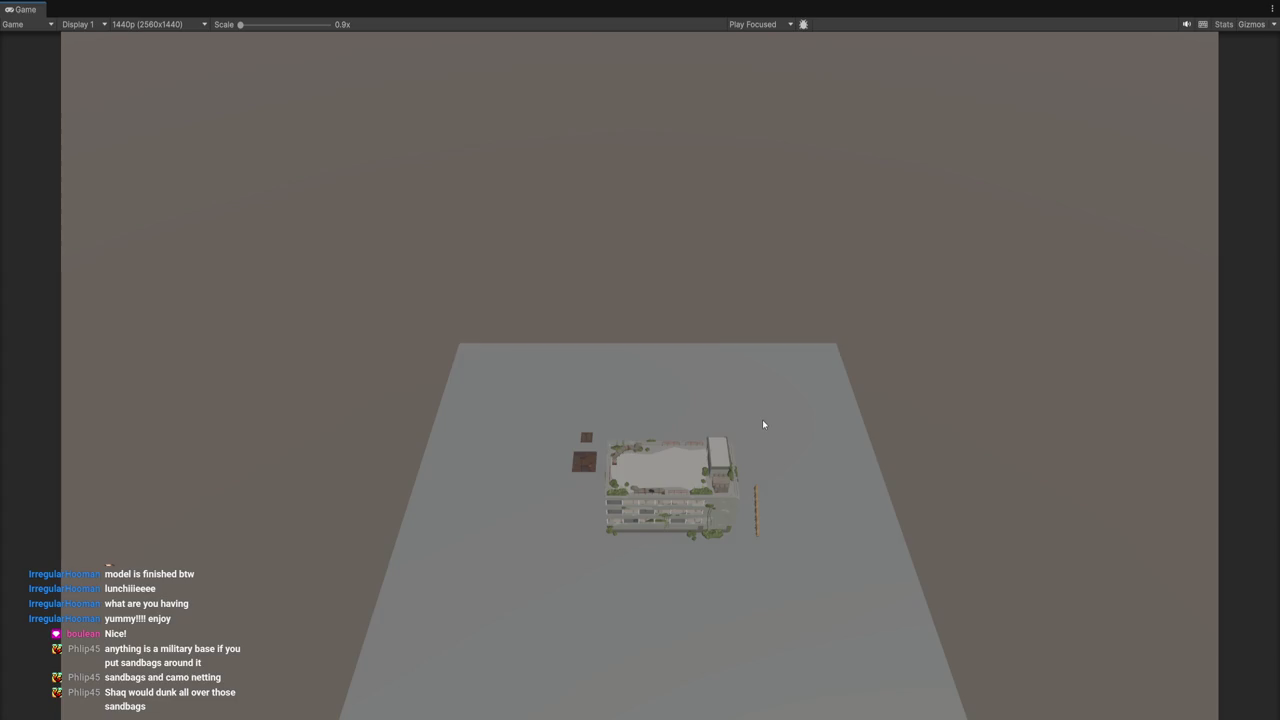
# Exit Play mode and remove all six sandbag wall pieces, leaving the building and platforms.
pyautogui.hotkey('ctrl', 'p')
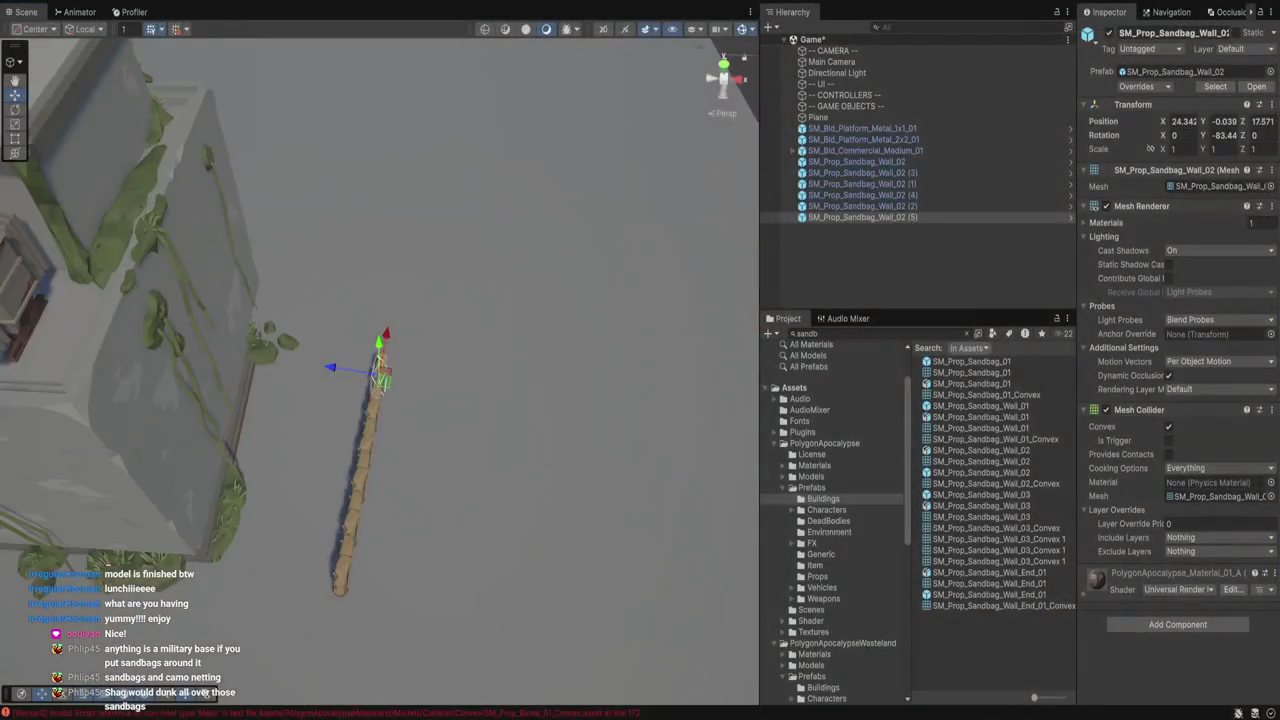
pyautogui.hotkey('ctrl', 'z')
pyautogui.hotkey('ctrl', 'z')
pyautogui.hotkey('ctrl', 'z')
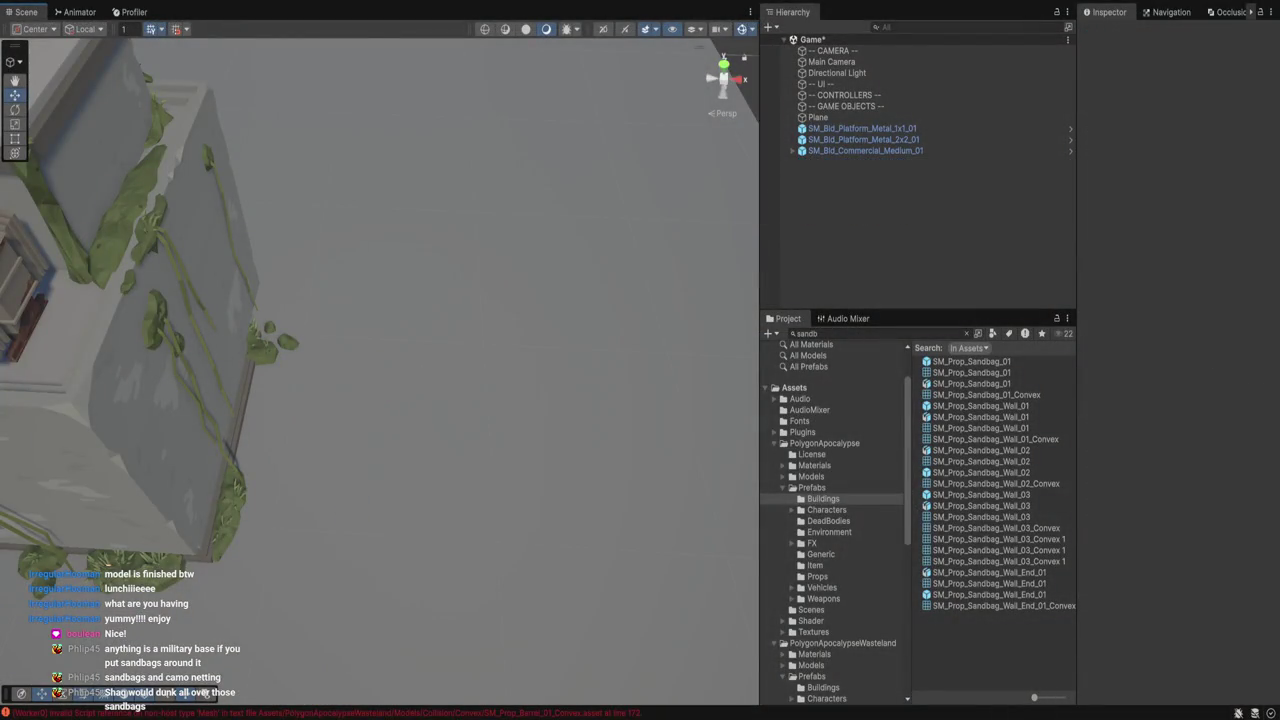
pyautogui.scroll(-5, 380, 370)
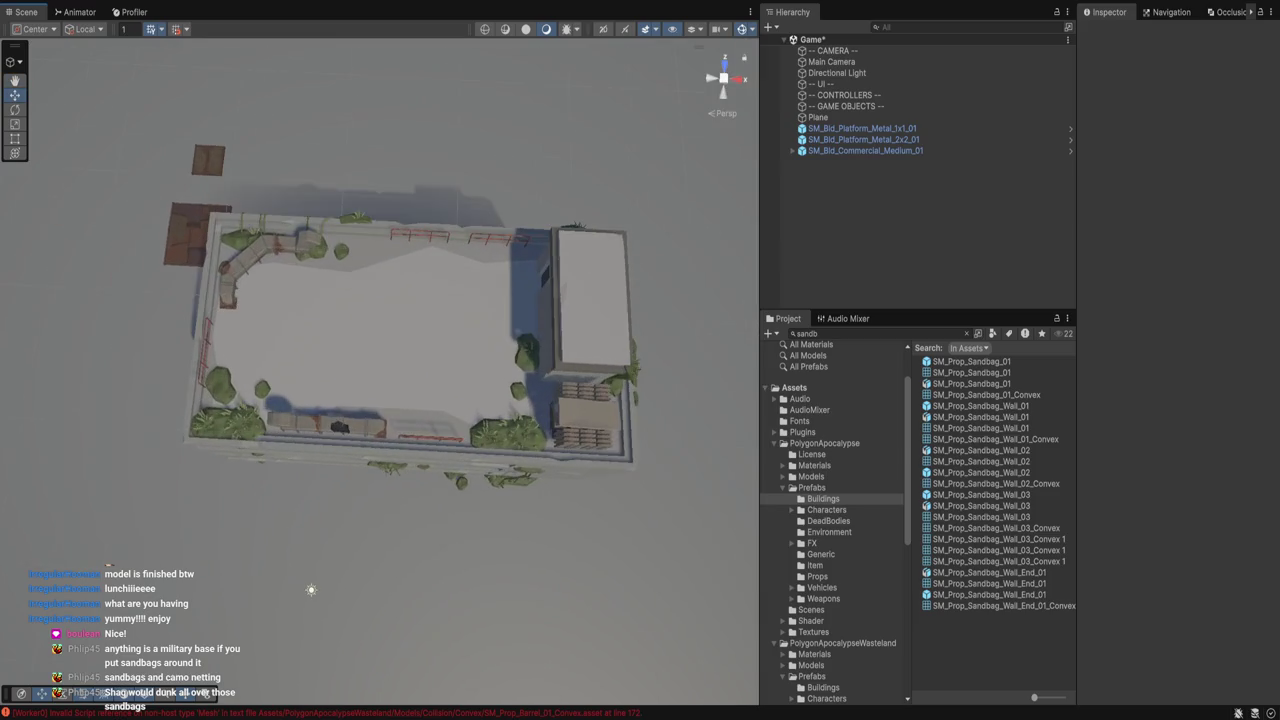
pyautogui.moveTo(400, 350); pyautogui.dragTo(400, 340)
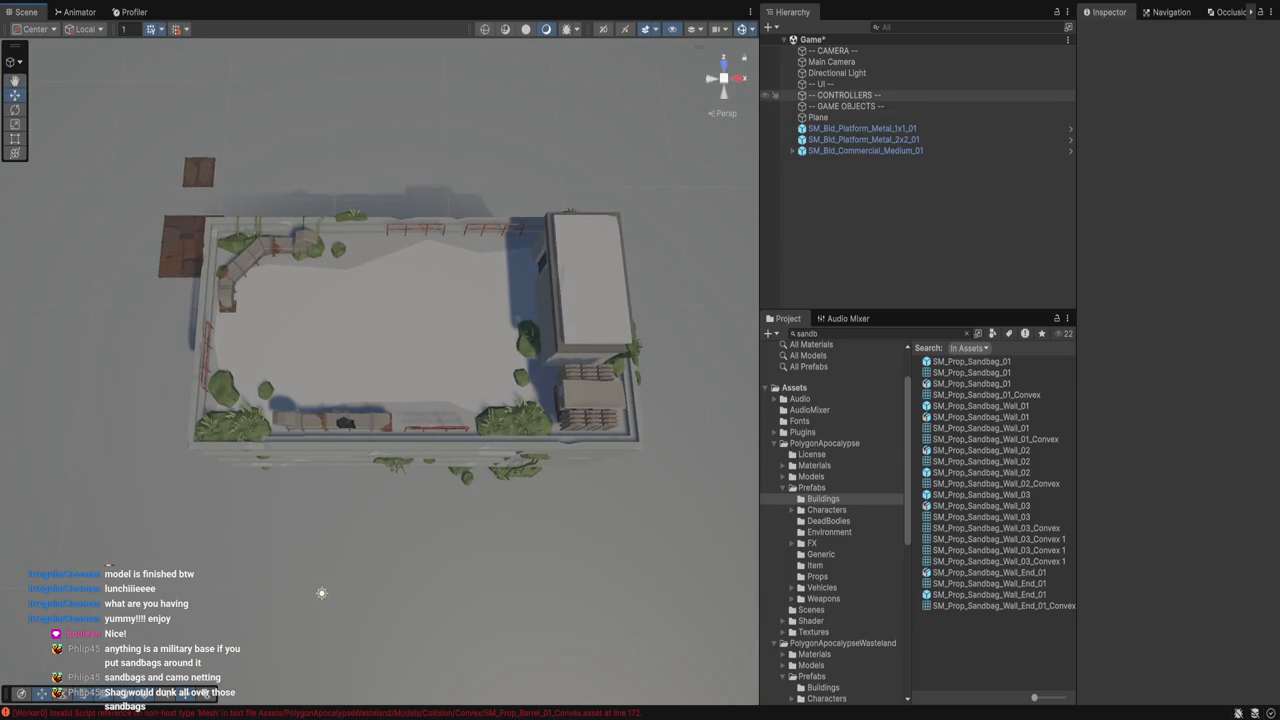
pyautogui.click(831, 61)
# Tilt the Main Camera to an X rotation of 80 degrees.
pyautogui.scroll(-3, 321, 593)
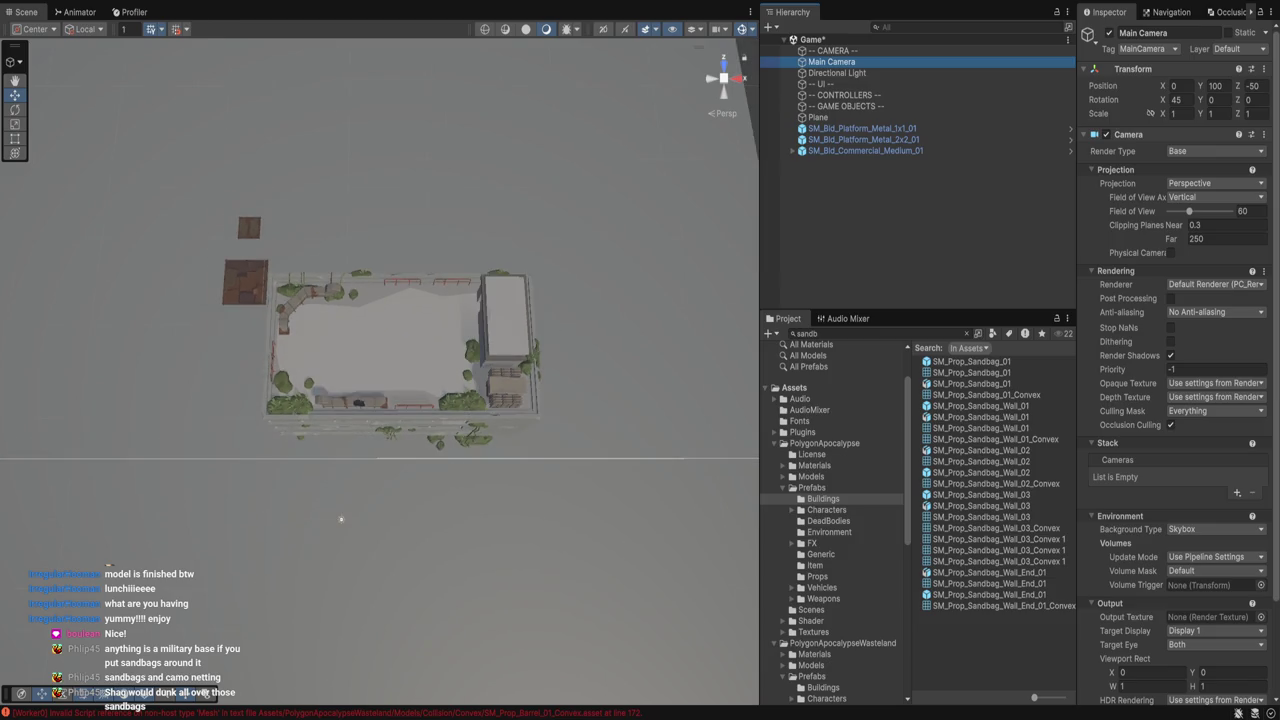
pyautogui.scroll(-2, 352, 471)
pyautogui.press('Down')
pyautogui.press('Down')
pyautogui.press('Down')
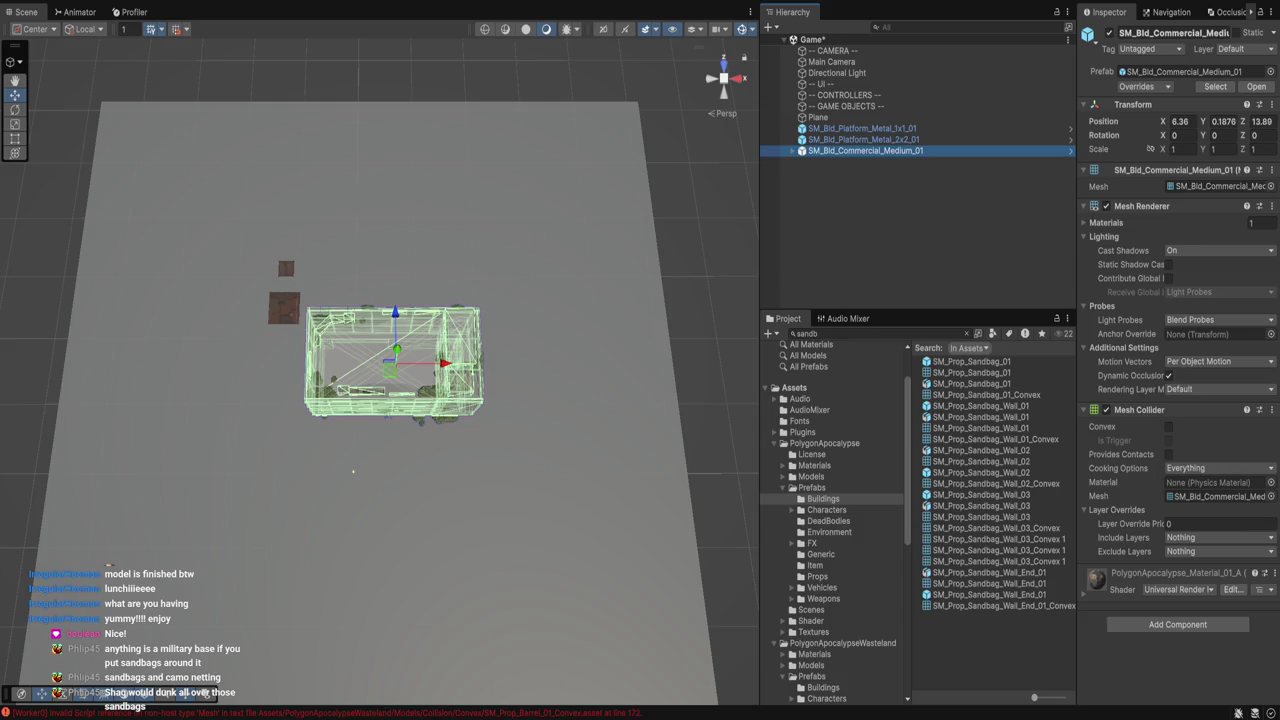
pyautogui.press('Up')
pyautogui.press('Up')
pyautogui.press('Up')
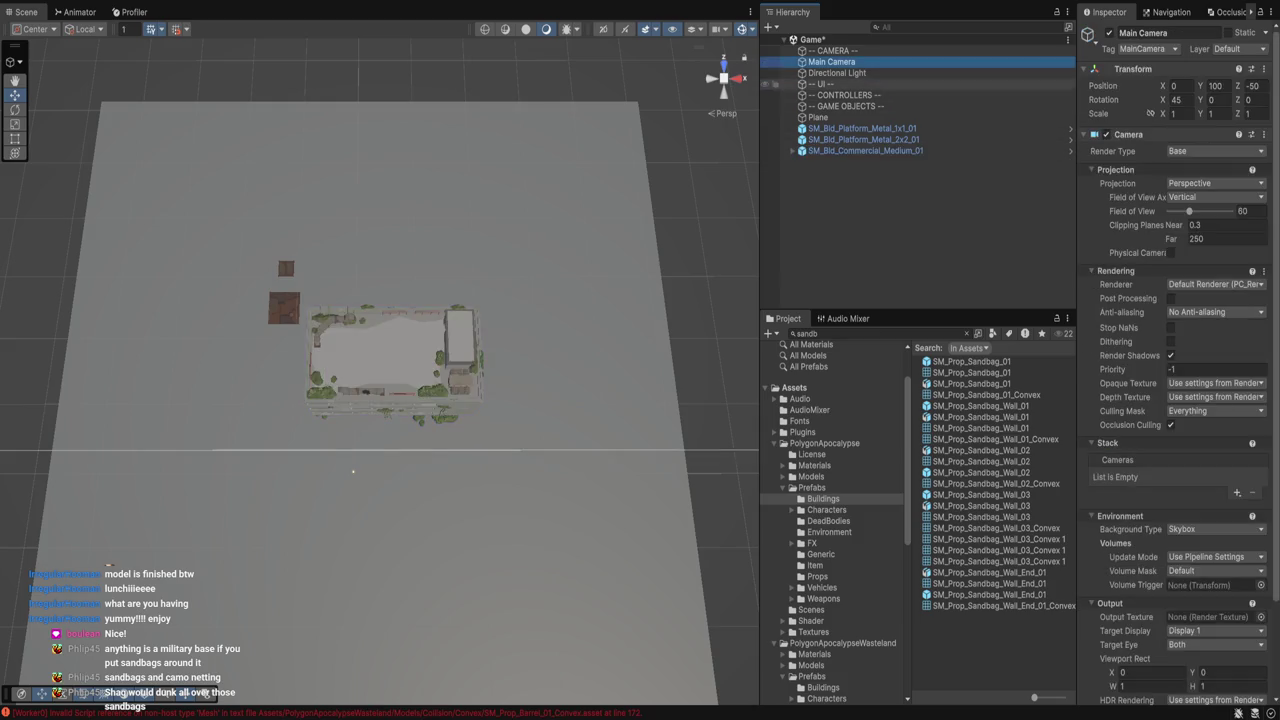
pyautogui.press('f')
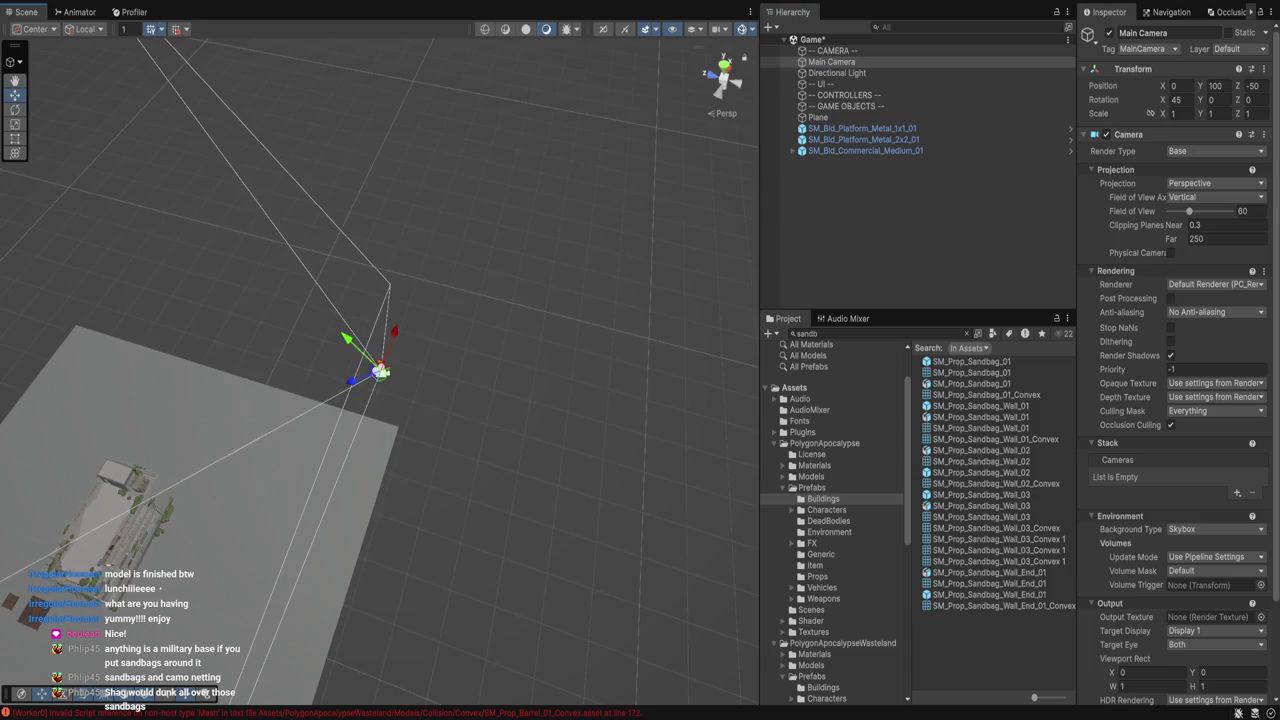
pyautogui.moveTo(1163, 100); pyautogui.dragTo(1186, 100)
pyautogui.click(1181, 100)
pyautogui.write('60')
pyautogui.click(1177, 100)
pyautogui.write('80')
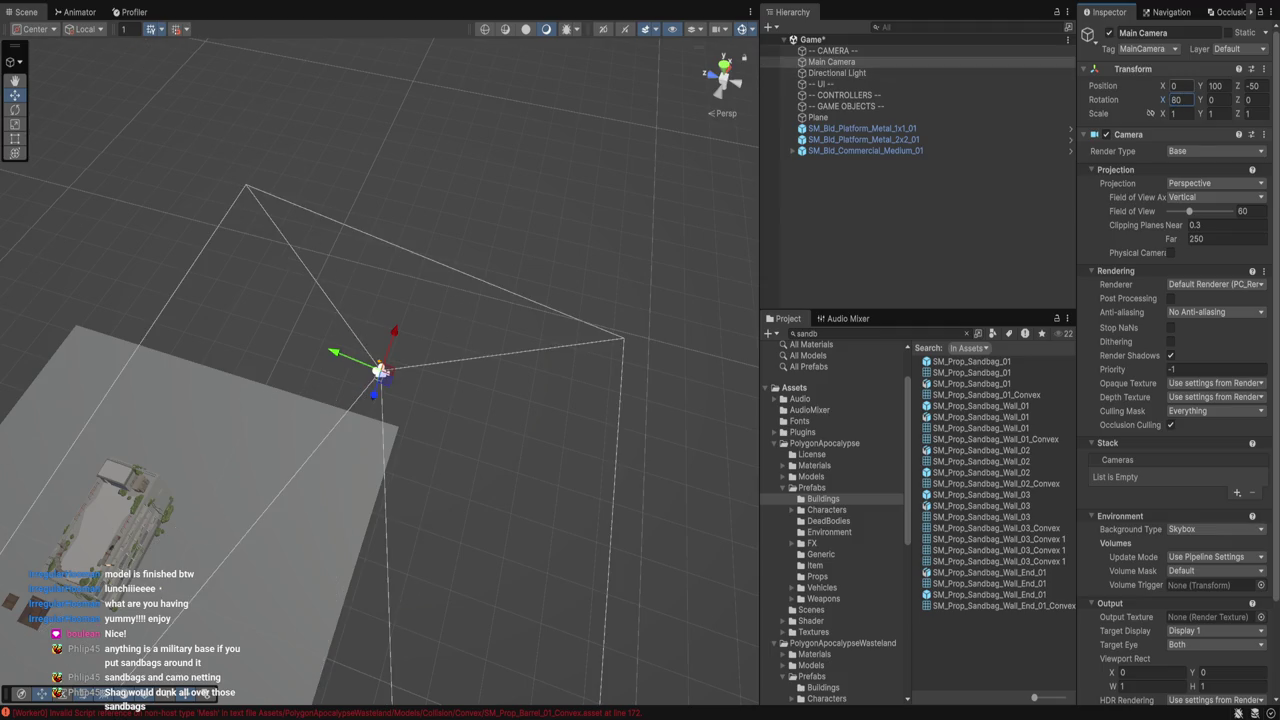
# Bring the Main Camera forward to a Z position of -4.
pyautogui.click(1255, 86)
pyautogui.write('-25')
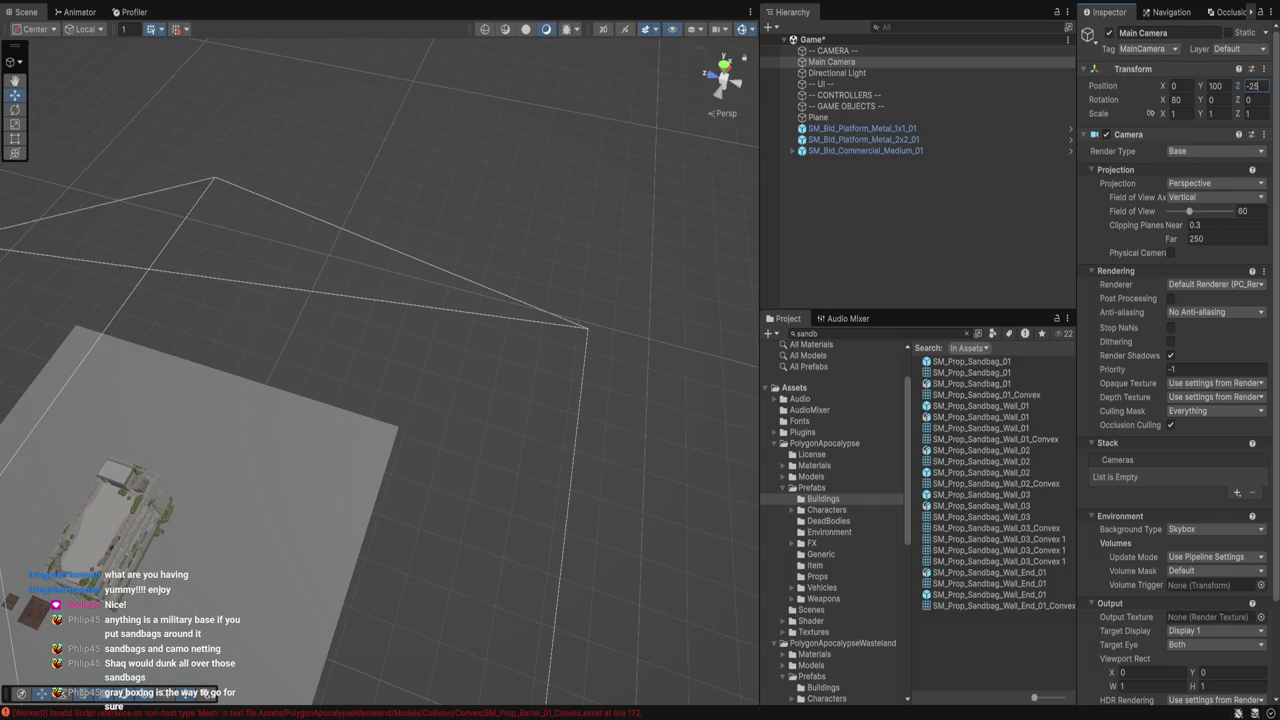
pyautogui.press('BackSpace')
pyautogui.write('.8')
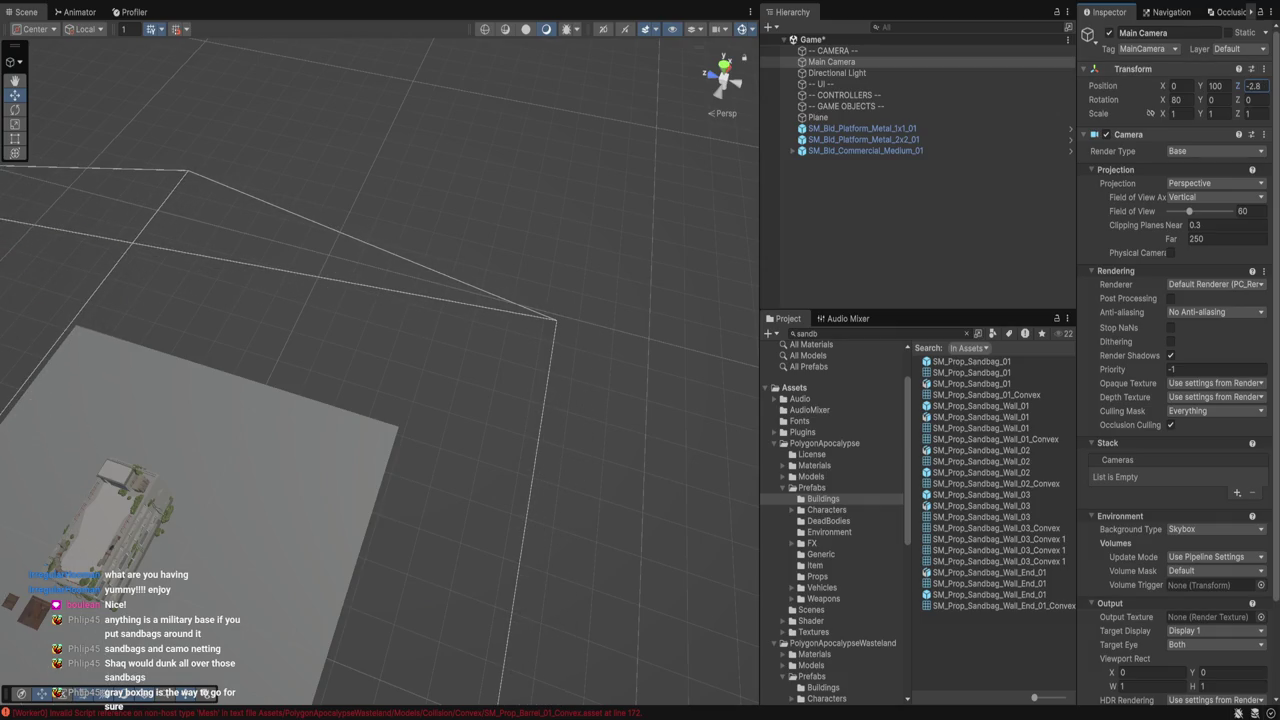
pyautogui.press('BackSpace')
pyautogui.press('BackSpace')
pyautogui.press('BackSpace')
pyautogui.write('4')
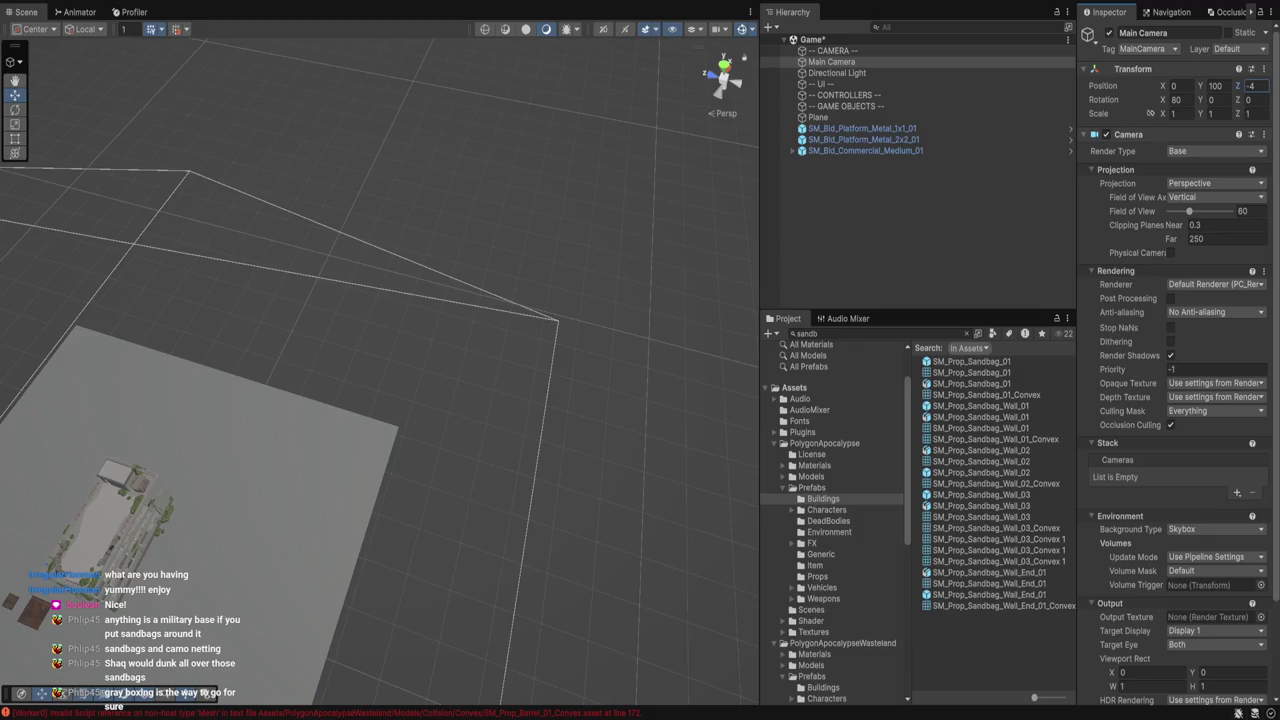
pyautogui.click(865, 150)
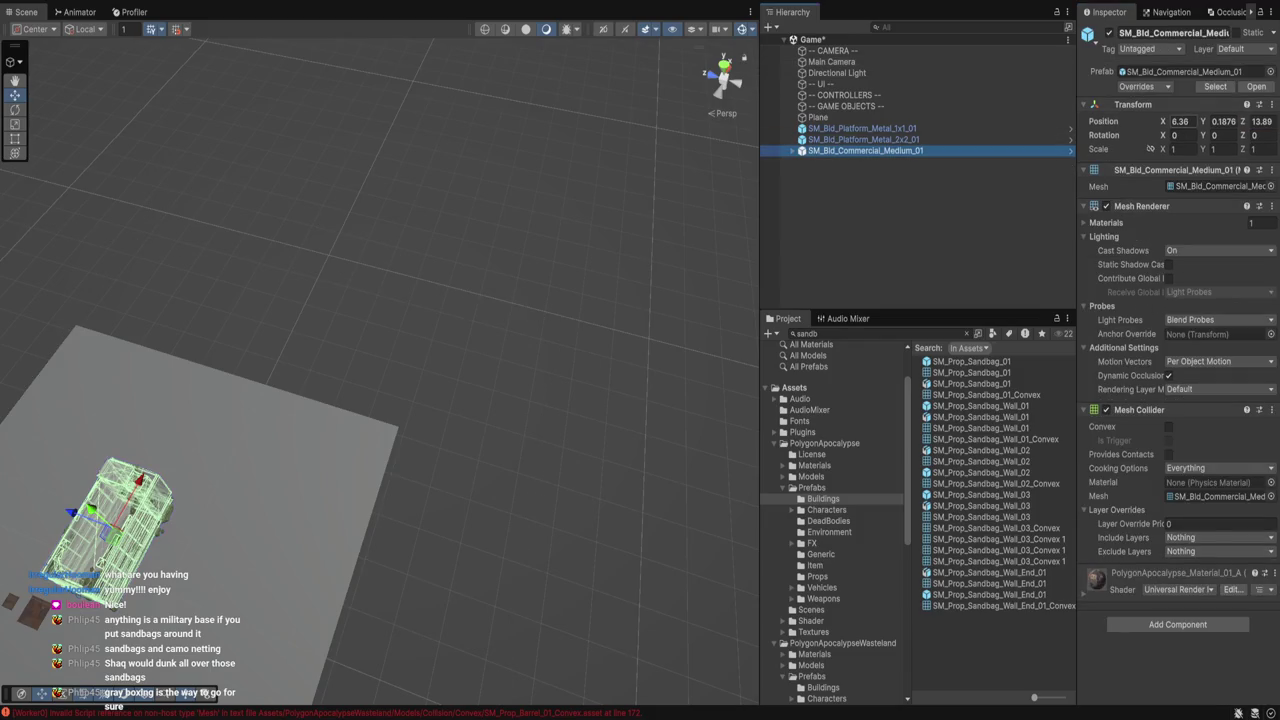
# Set SM_Bld_Commercial_Medium_01's position to 0, 0, 0 at the origin.
pyautogui.write('0')
pyautogui.press('Tab')
pyautogui.write('0')
pyautogui.press('Tab')
pyautogui.write('0')
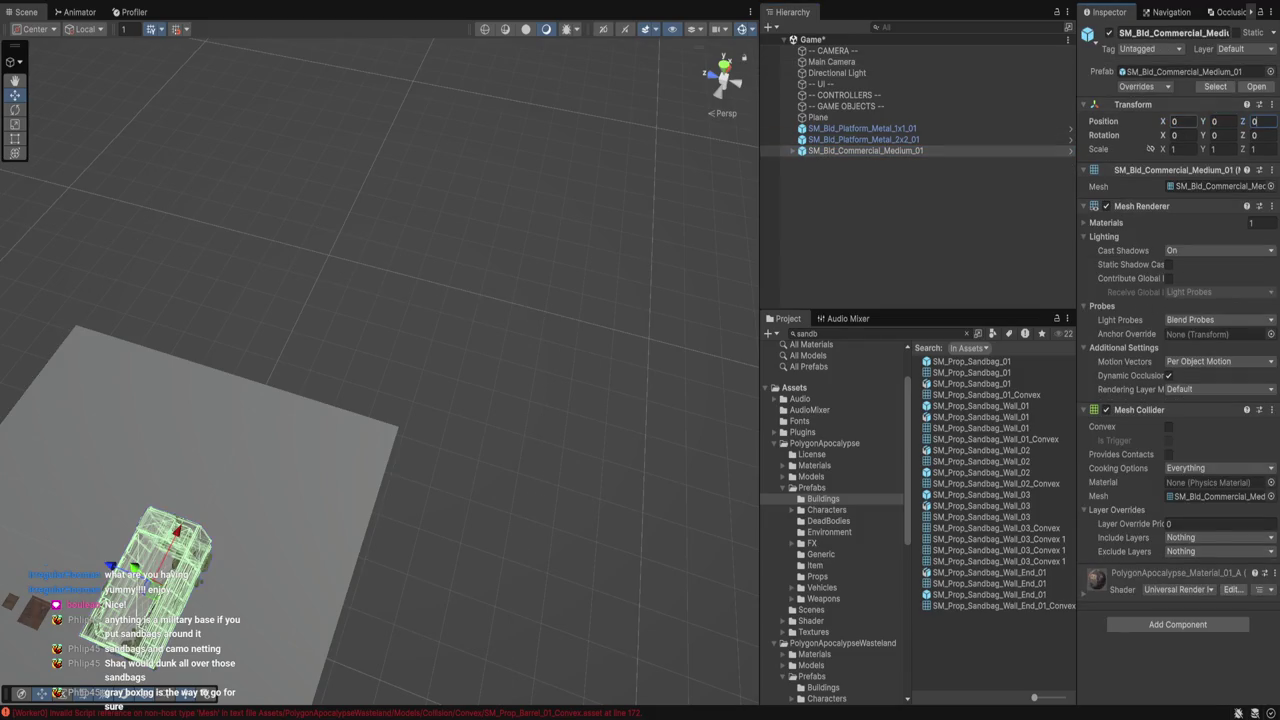
pyautogui.press('Return')
pyautogui.doubleClick(865, 150)
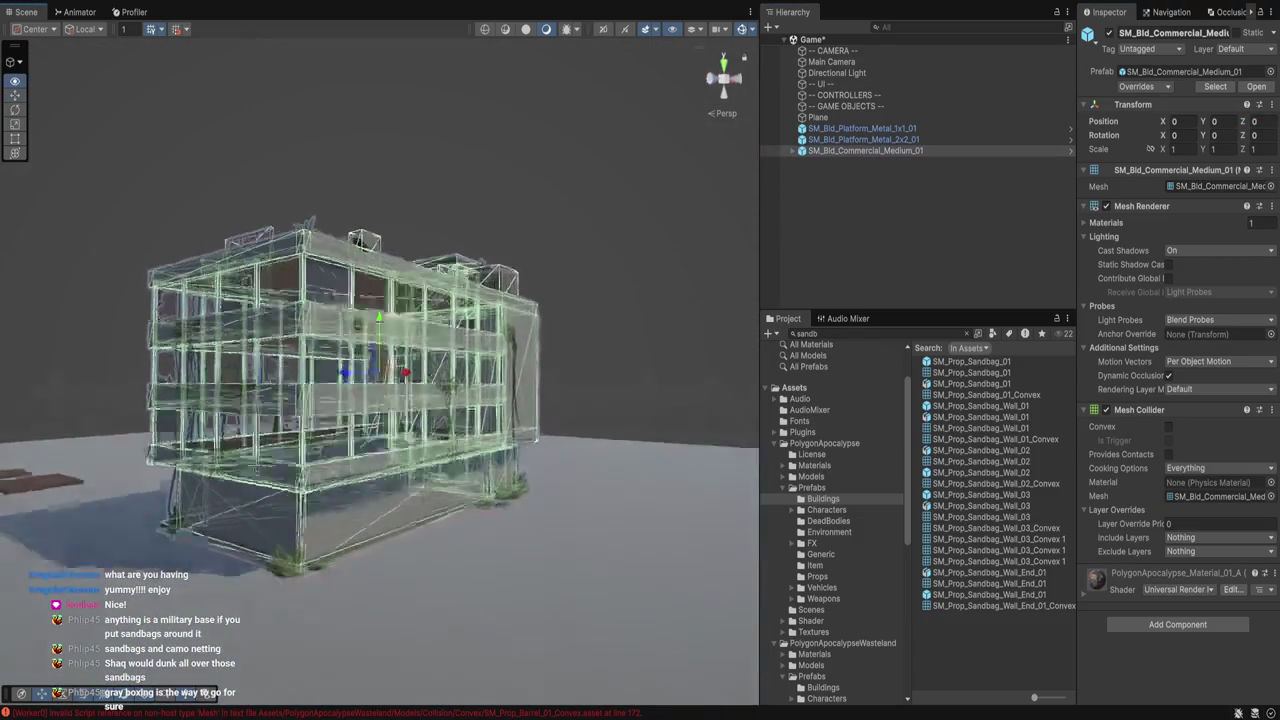
# Move the SM_Bld_Platform_Metal_2x2_01 platform to about X -29.5, Z 18.1.
pyautogui.scroll(-5, 380, 380)
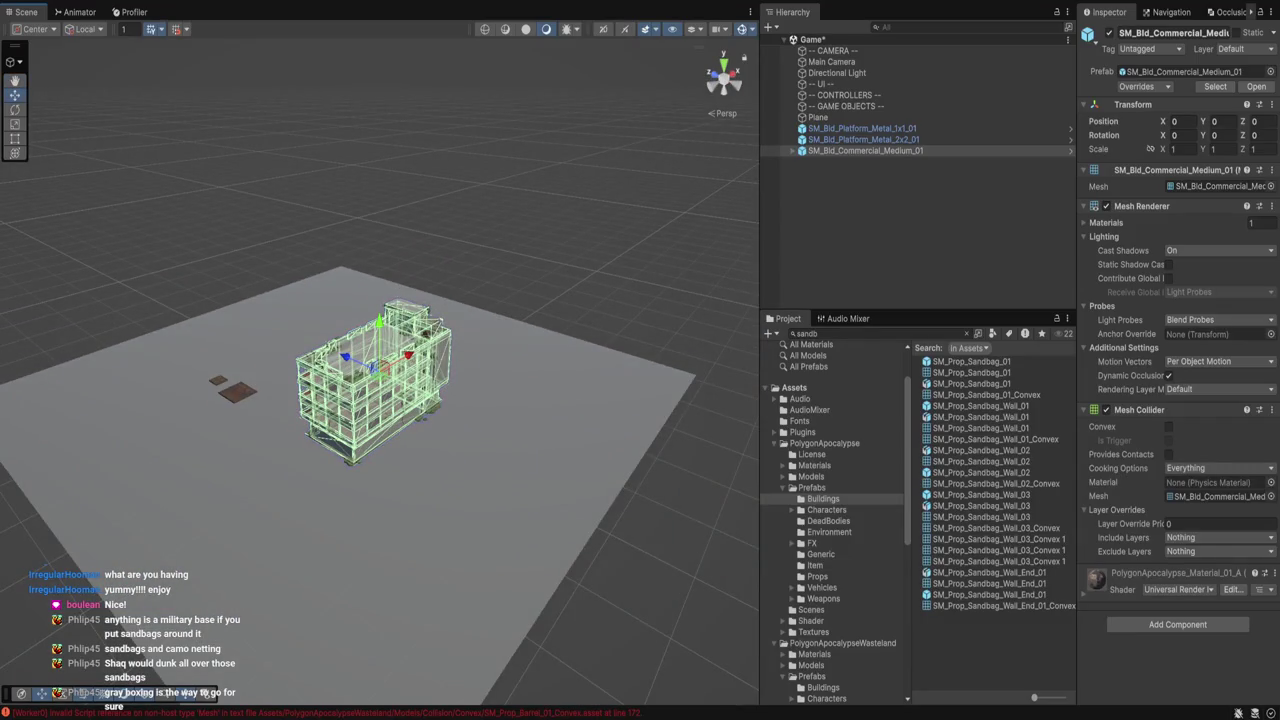
pyautogui.doubleClick(864, 139)
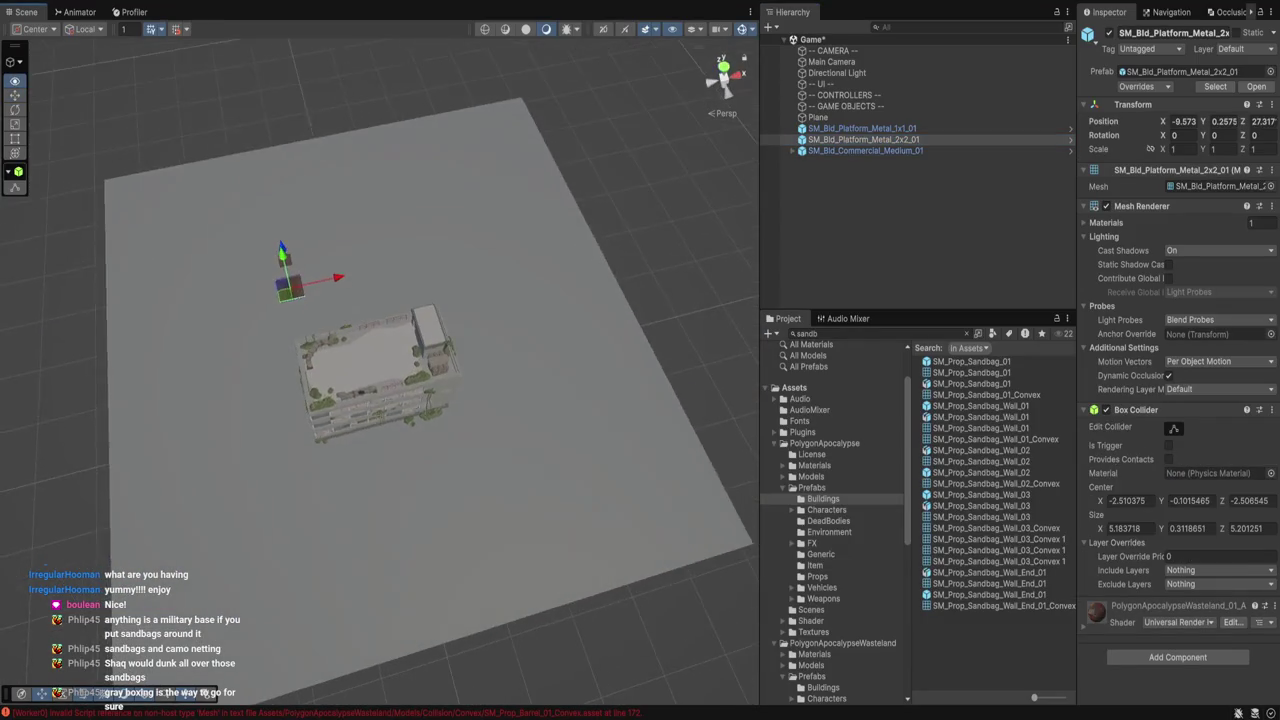
pyautogui.moveTo(295, 292)
pyautogui.mouseDown()
pyautogui.moveTo(226, 305)
pyautogui.moveTo(197, 357)
pyautogui.mouseUp()
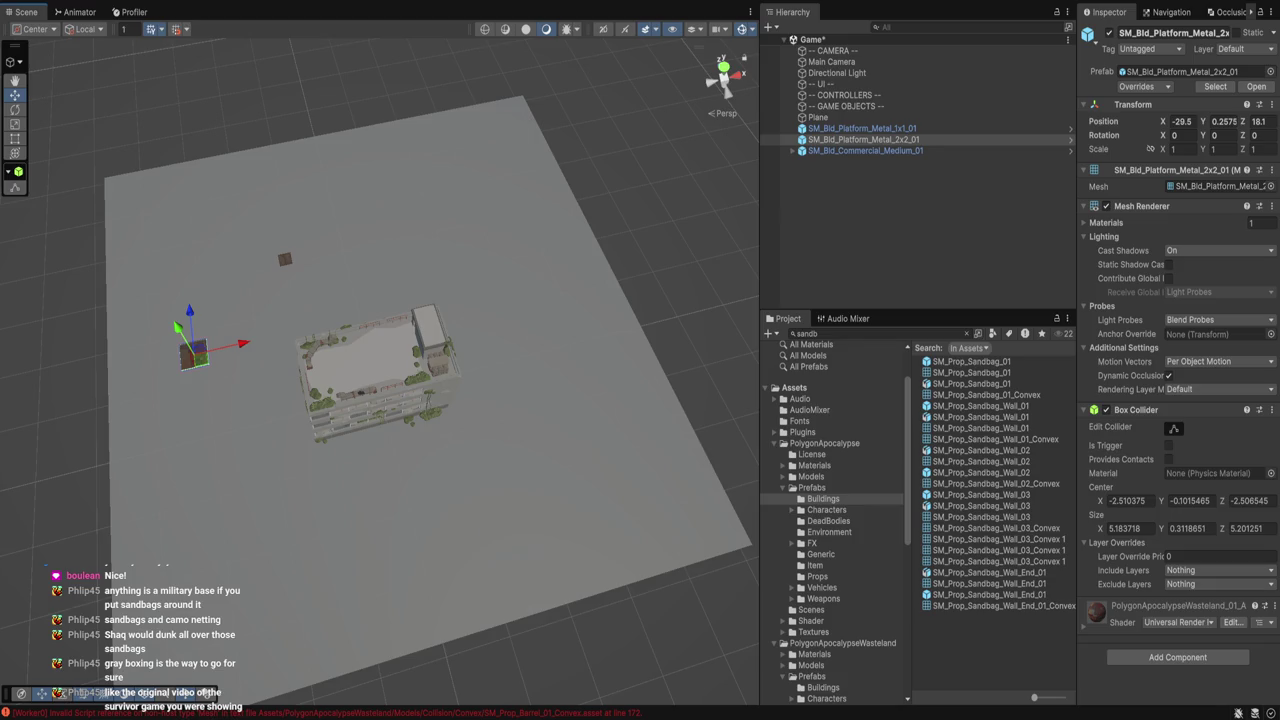
pyautogui.doubleClick(818, 117)
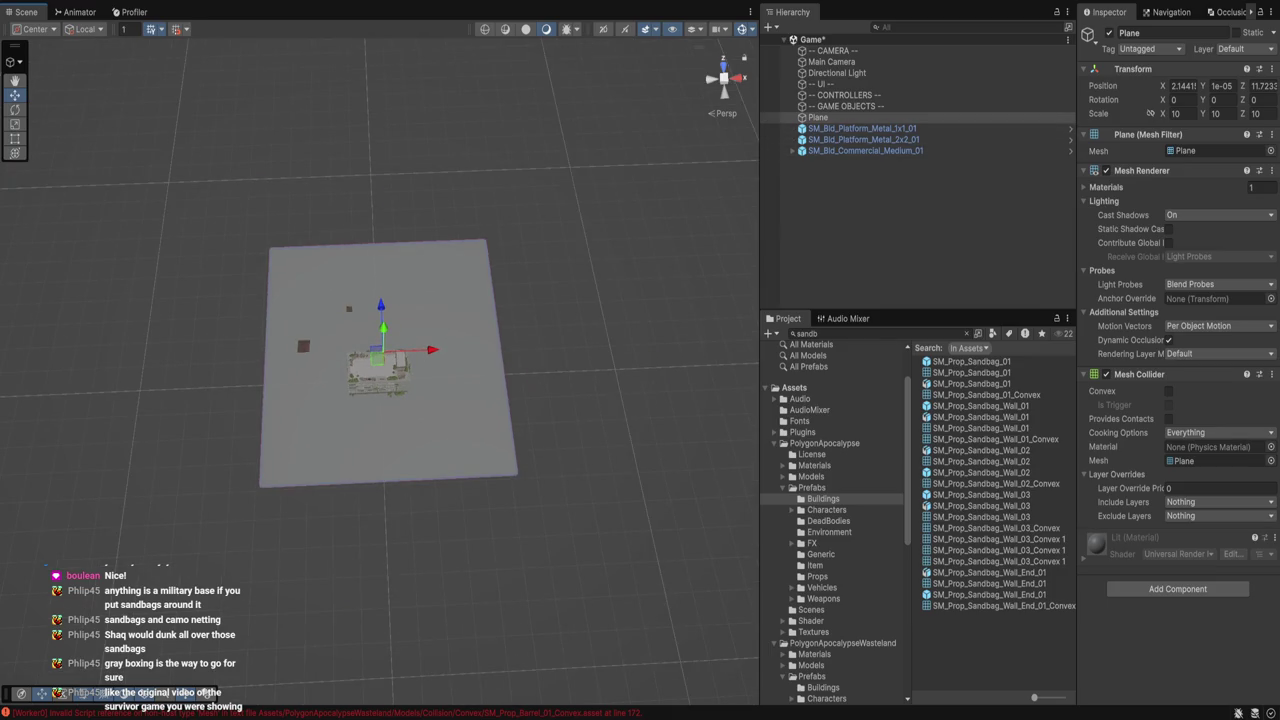
# Duplicate the ground plane onto both sides along X, forming a row of three tiles.
pyautogui.hotkey('ctrl', 'd')
pyautogui.moveTo(430, 350)
pyautogui.mouseDown()
pyautogui.moveTo(686, 337)
pyautogui.moveTo(185, 360)
pyautogui.moveTo(196, 360)
pyautogui.mouseUp()
pyautogui.hotkey('ctrl', 'd')
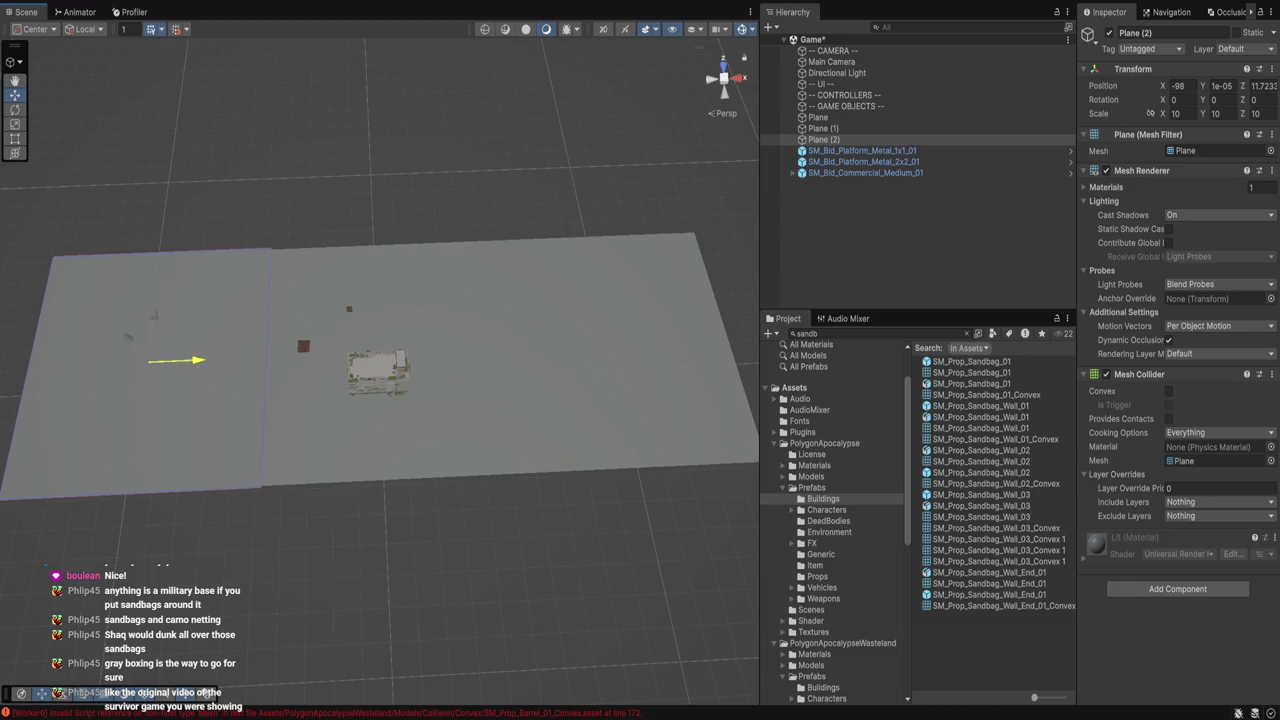
pyautogui.moveTo(196, 360); pyautogui.dragTo(197, 360)
# Copy the three-plane row forward and back along Z to complete the 3x3 grid.
pyautogui.click(817, 117)
pyautogui.keyDown('shift'); pyautogui.click(823, 139); pyautogui.keyUp('shift')
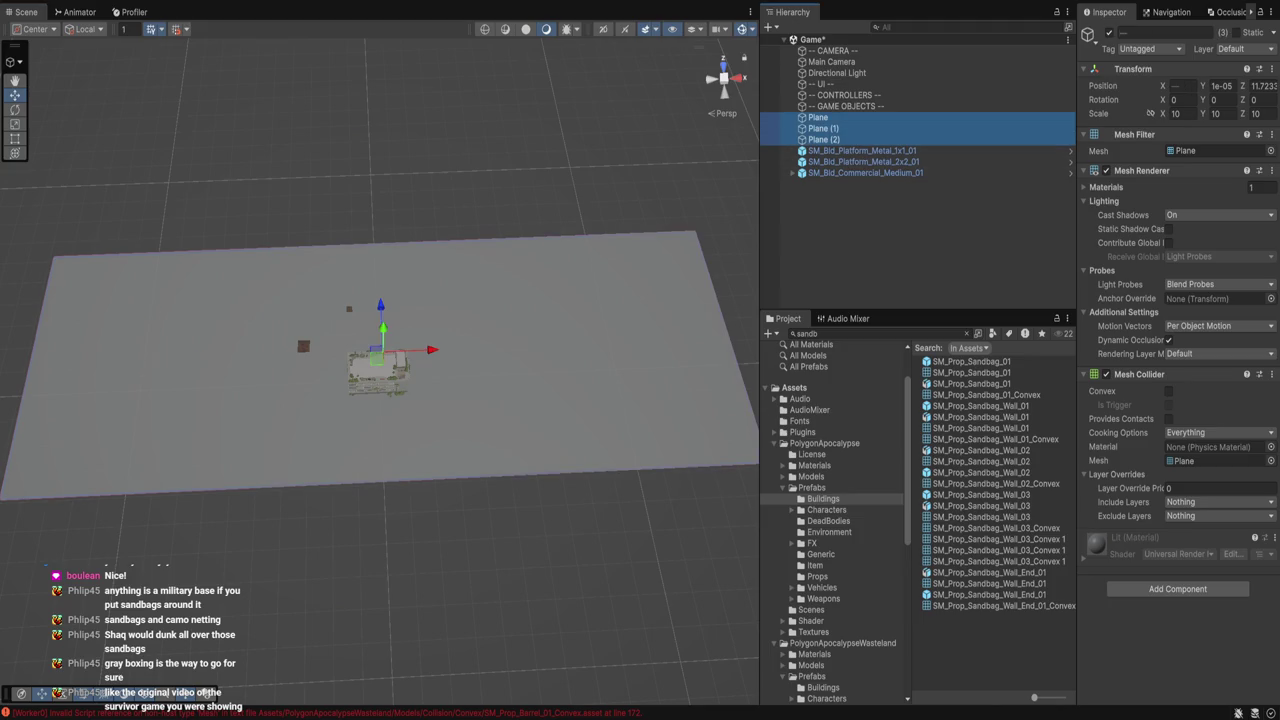
pyautogui.hotkey('ctrl', 'd')
pyautogui.moveTo(380, 306); pyautogui.dragTo(421, 153)
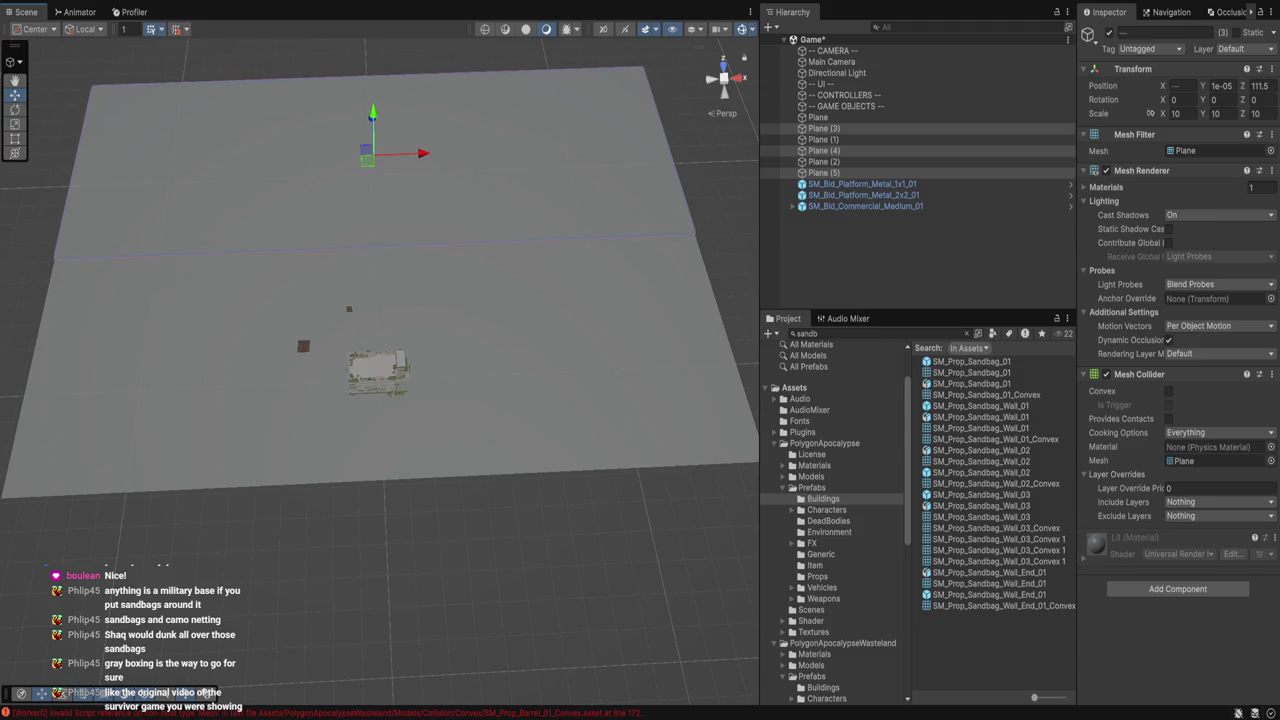
pyautogui.hotkey('ctrl', 'd')
pyautogui.moveTo(272, 155)
pyautogui.mouseDown()
pyautogui.moveTo(471, 566)
pyautogui.moveTo(478, 505)
pyautogui.moveTo(490, 590)
pyautogui.moveTo(490, 560)
pyautogui.mouseUp()
pyautogui.click(490, 590)
pyautogui.hotkey('ctrl', 'z')
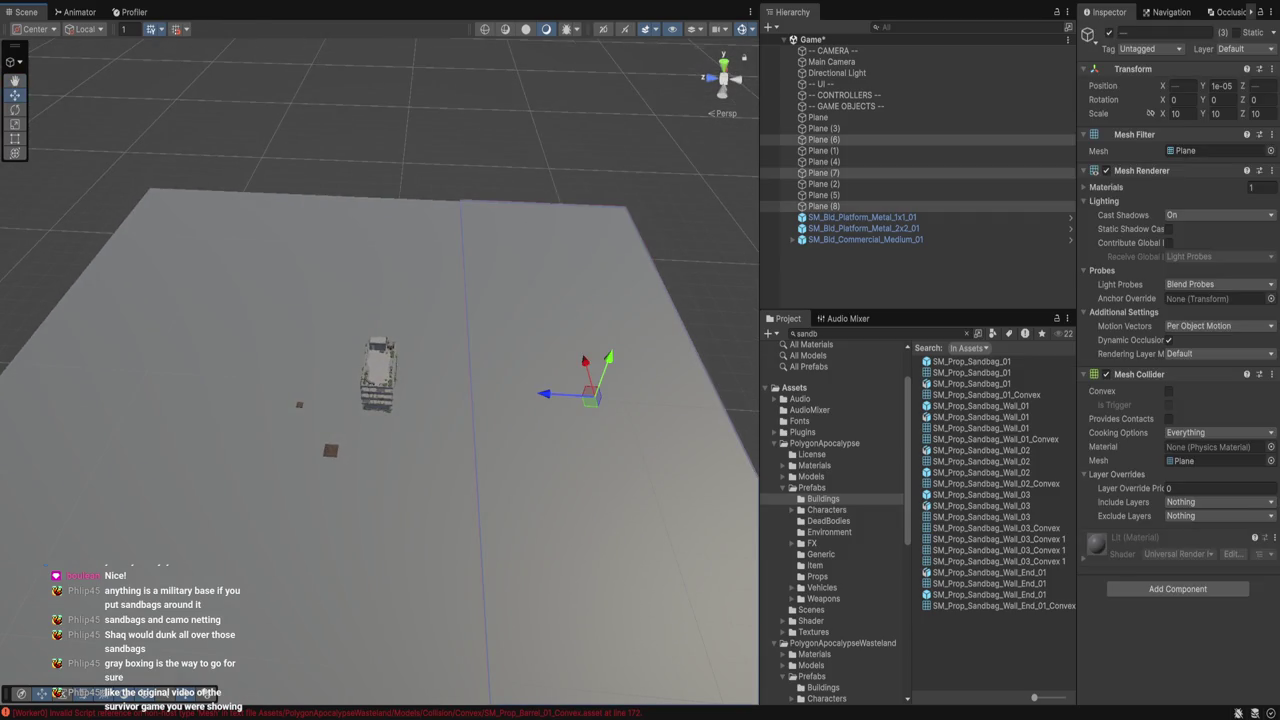
pyautogui.moveTo(565, 394)
pyautogui.mouseDown()
pyautogui.moveTo(389, 263)
pyautogui.moveTo(400, 390)
pyautogui.mouseUp()
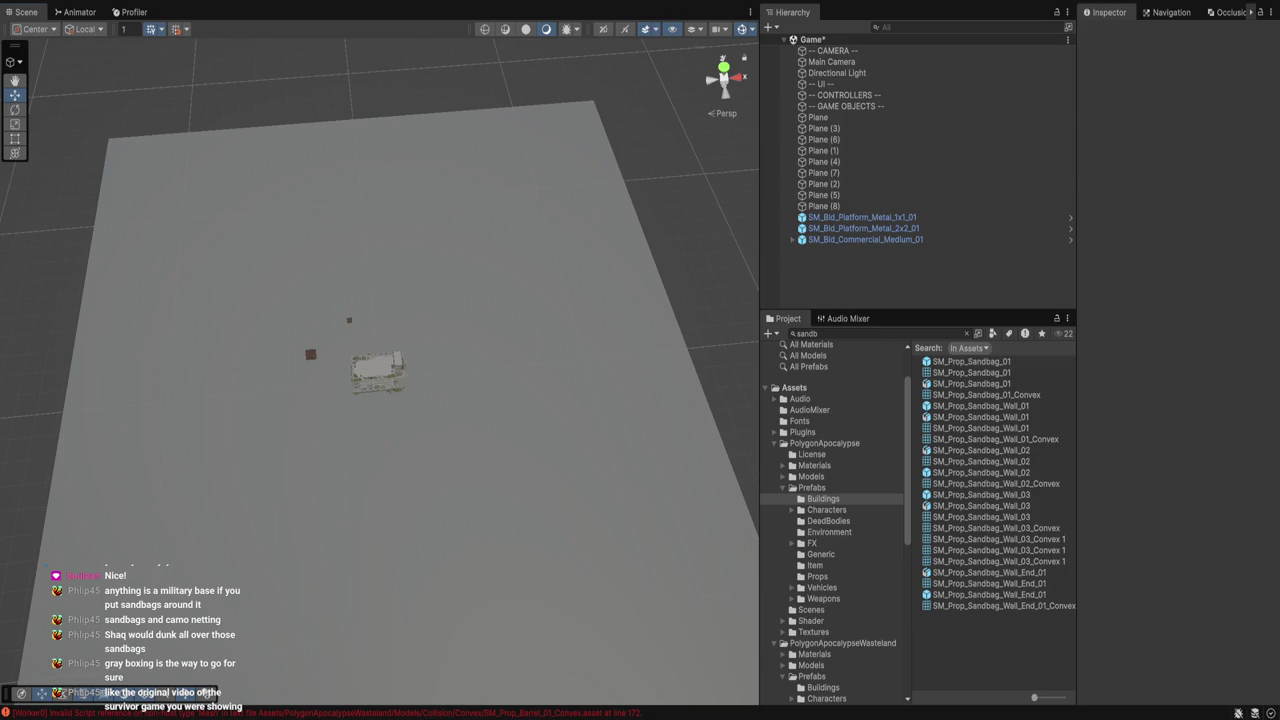
pyautogui.click(378, 372)
pyautogui.hotkey('ctrl', 'p')
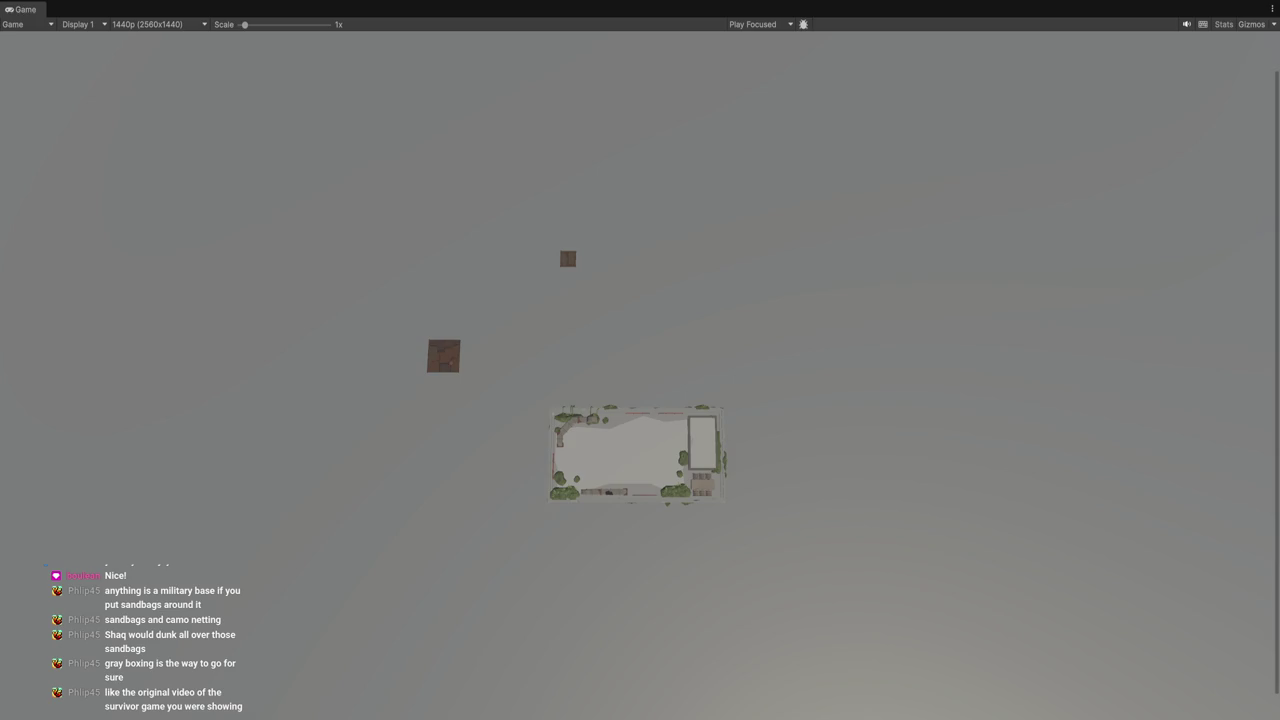
pyautogui.hotkey('ctrl', 'p')
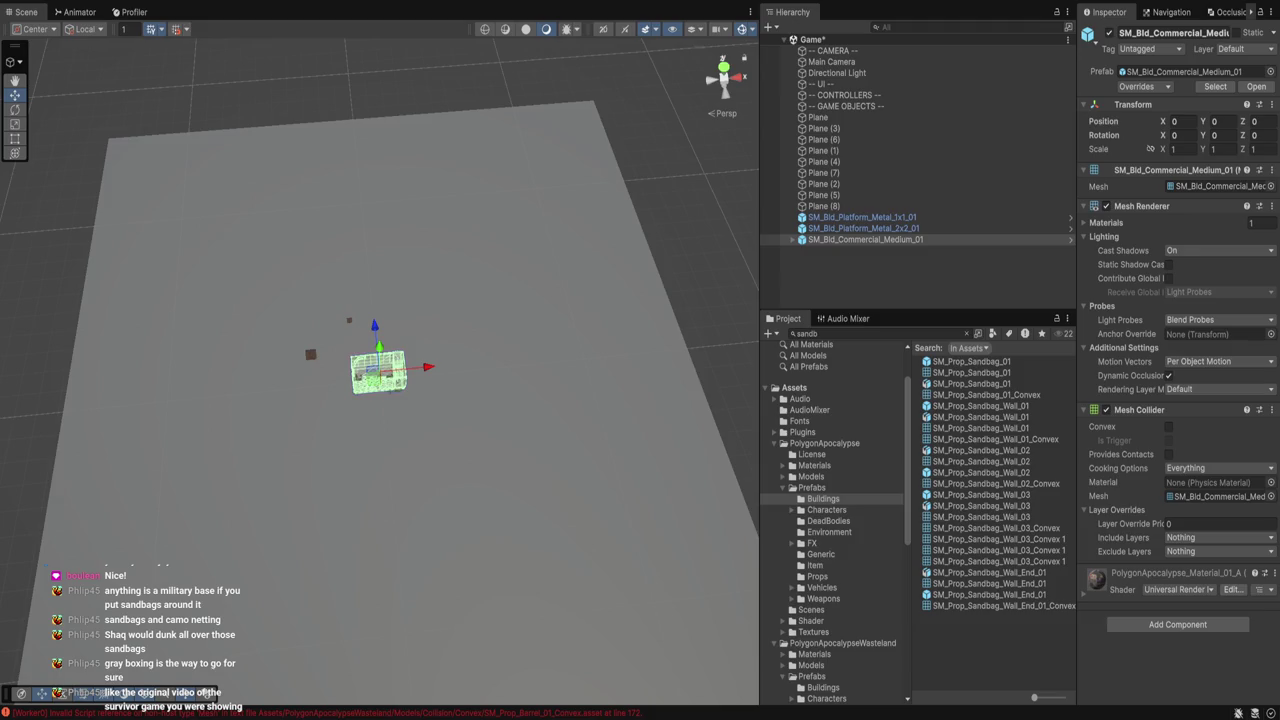
pyautogui.moveTo(380, 370); pyautogui.dragTo(337, 373)
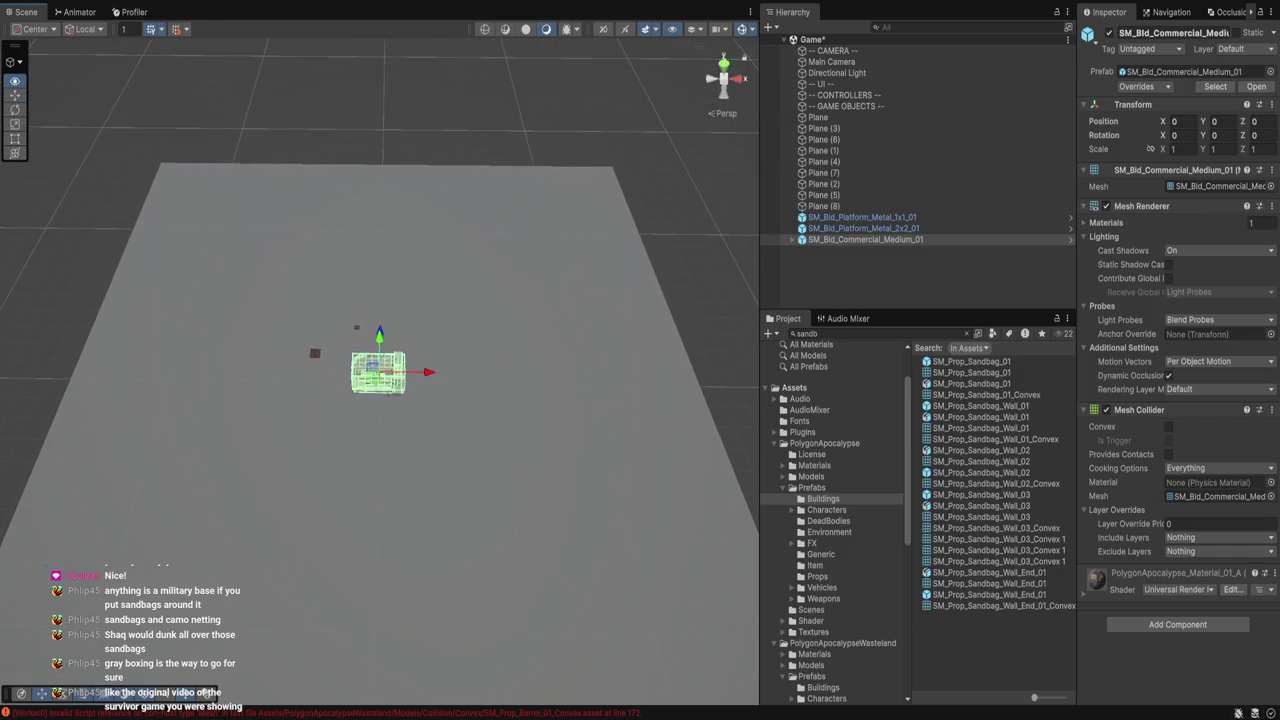